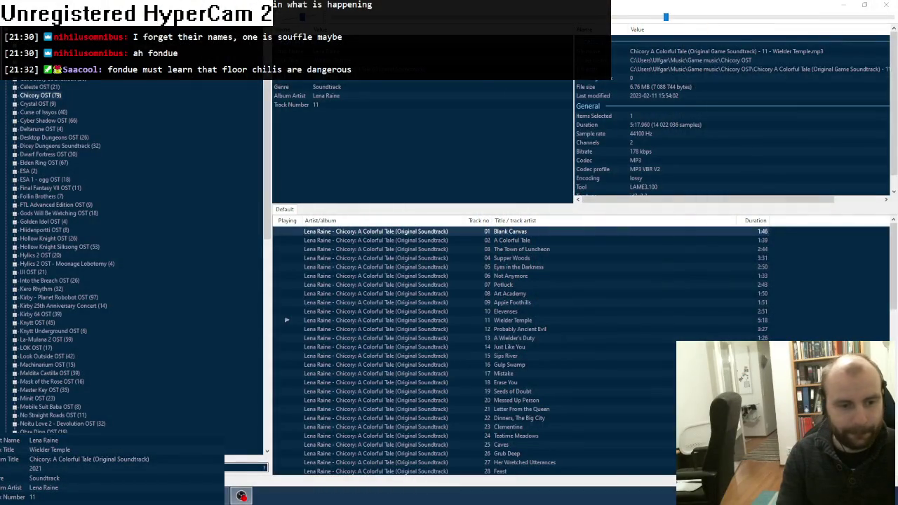
# Switch to File Explorer and open the Pictures › wow › Kasvit folder
pyautogui.hotkey('alt', 'Tab')
pyautogui.click(35, 83)
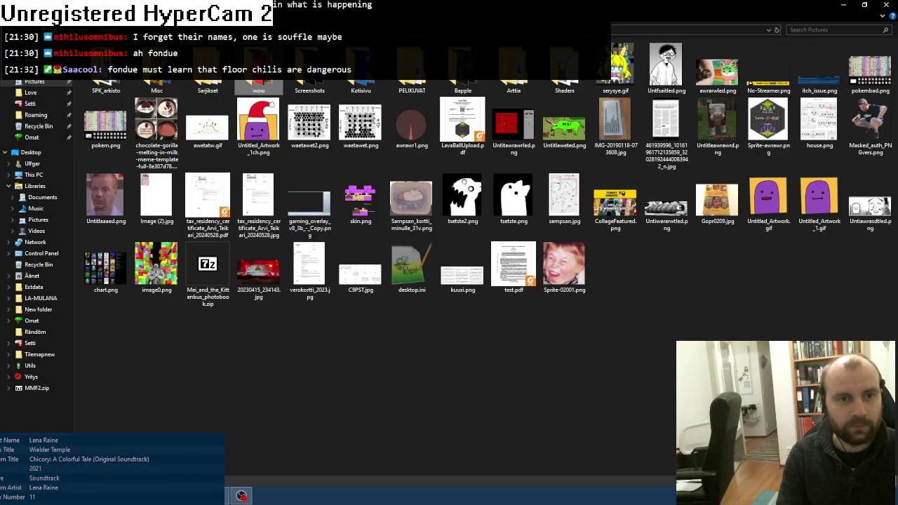
pyautogui.doubleClick(270, 77)
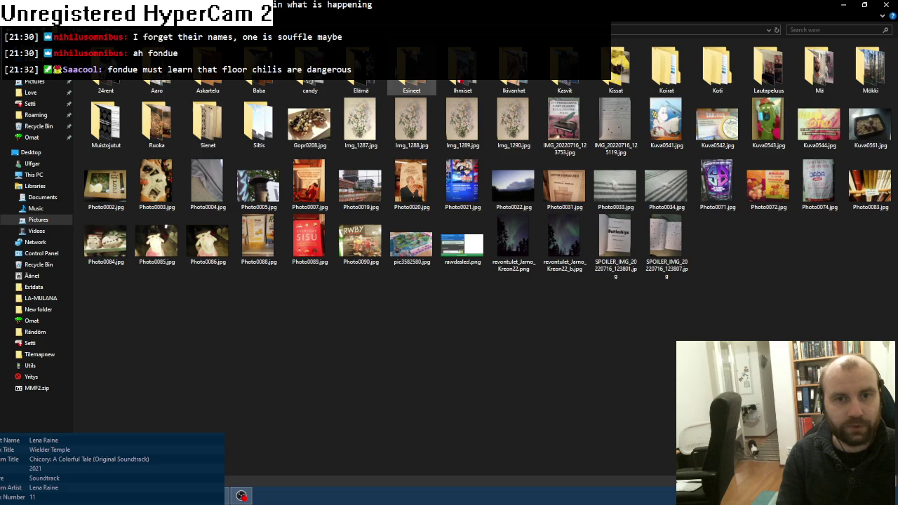
pyautogui.doubleClick(564, 86)
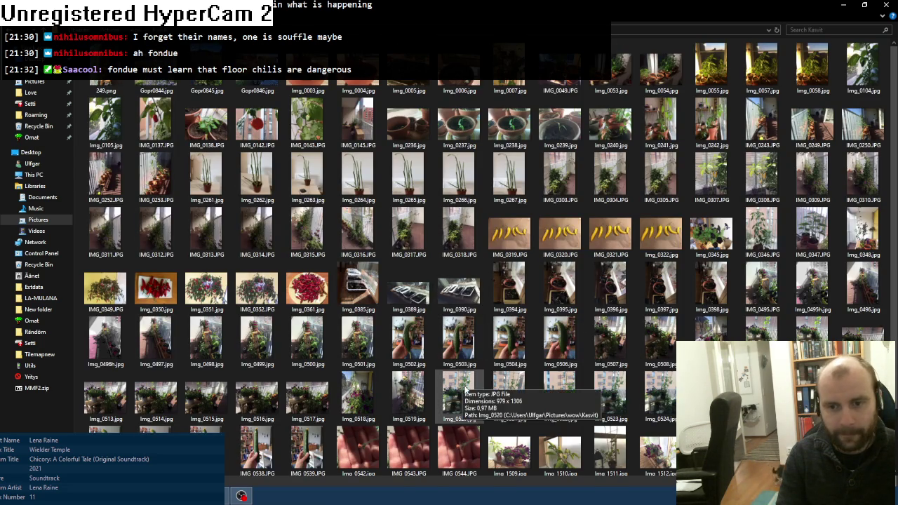
# Open the photo IMG_0394 with the Photos app
pyautogui.rightClick(516, 299)
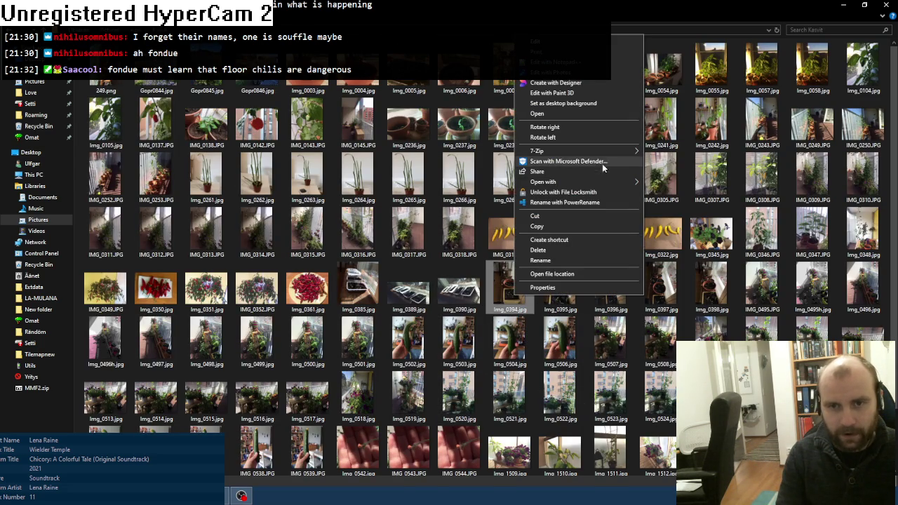
pyautogui.moveTo(610, 182)
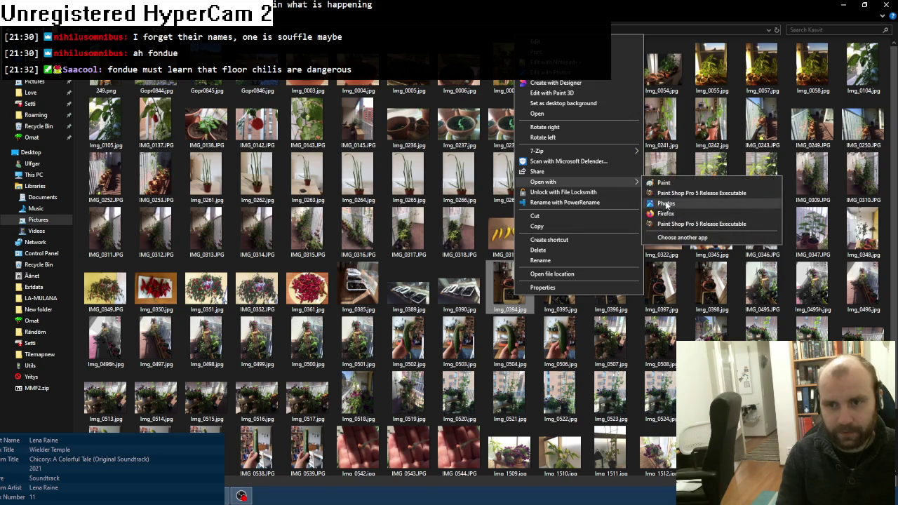
pyautogui.click(665, 202)
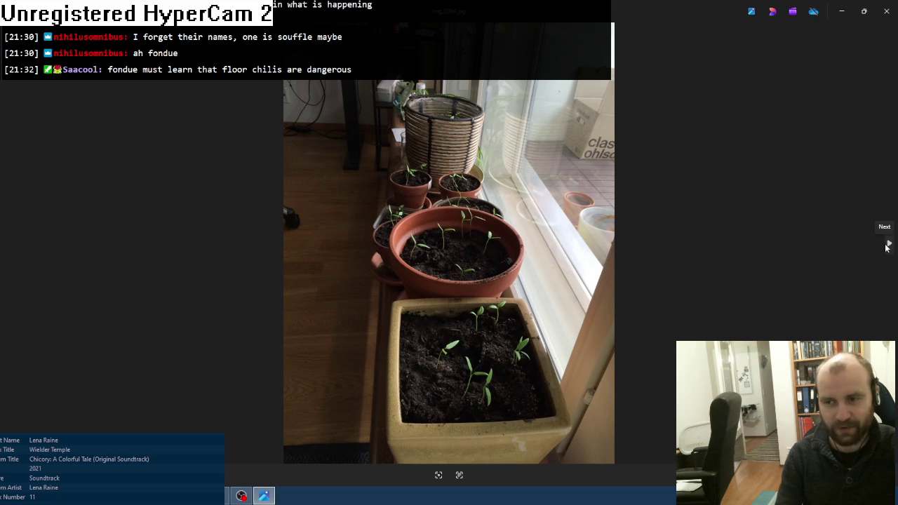
# Page forward through the balcony plant photos up to the cucumber photo
pyautogui.click(886, 246)
pyautogui.click(887, 245)
pyautogui.click(887, 245)
pyautogui.click(887, 245)
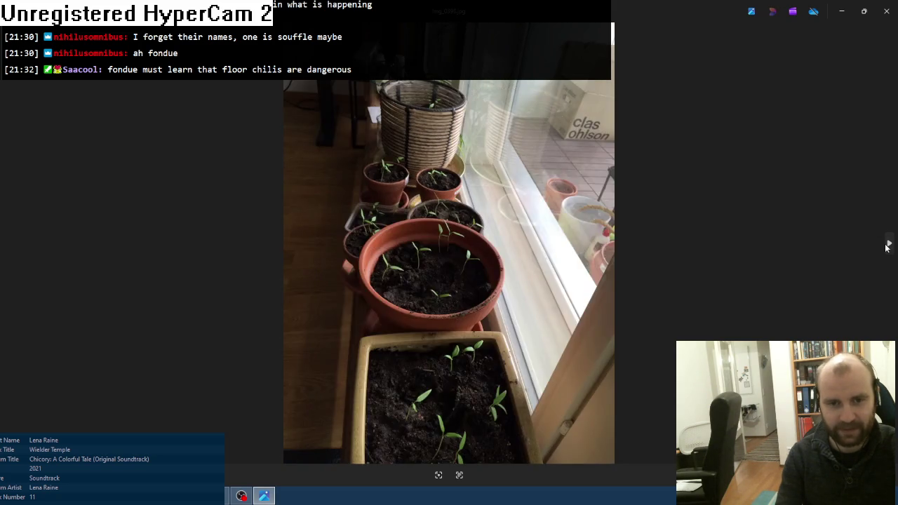
pyautogui.click(887, 245)
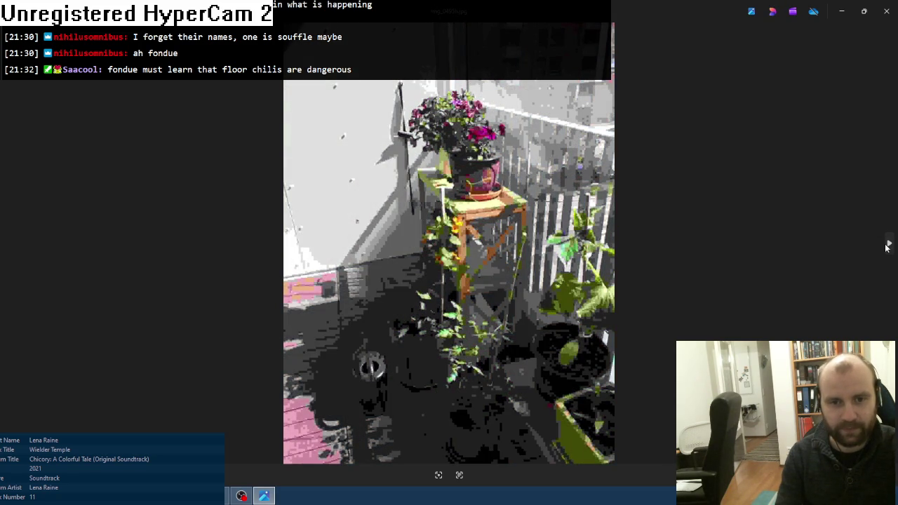
pyautogui.click(887, 246)
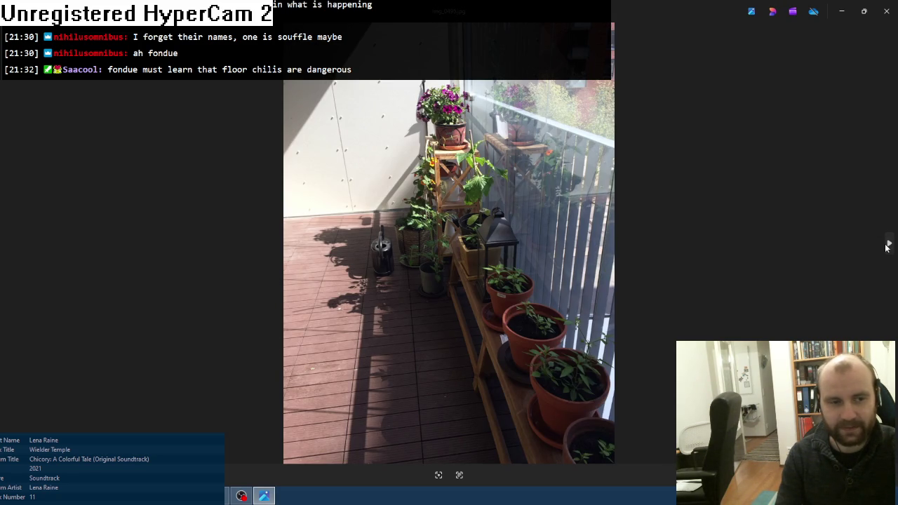
pyautogui.click(886, 246)
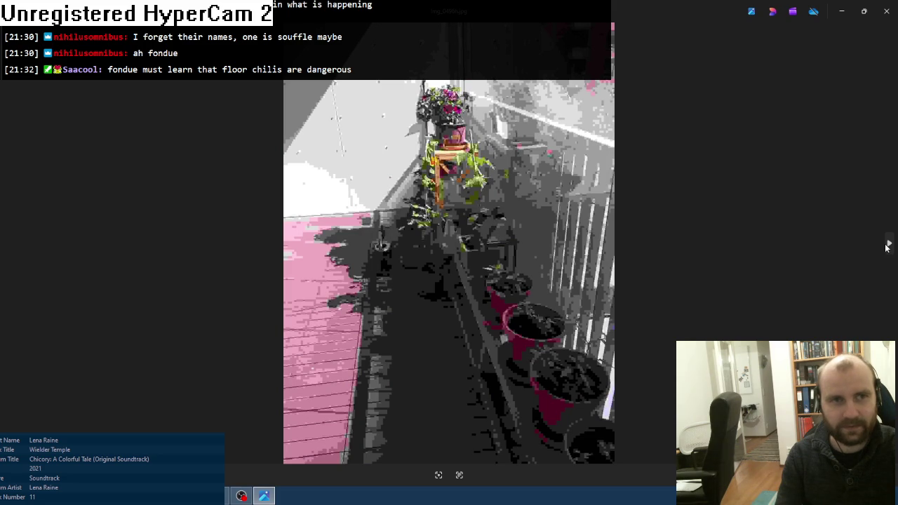
pyautogui.click(886, 245)
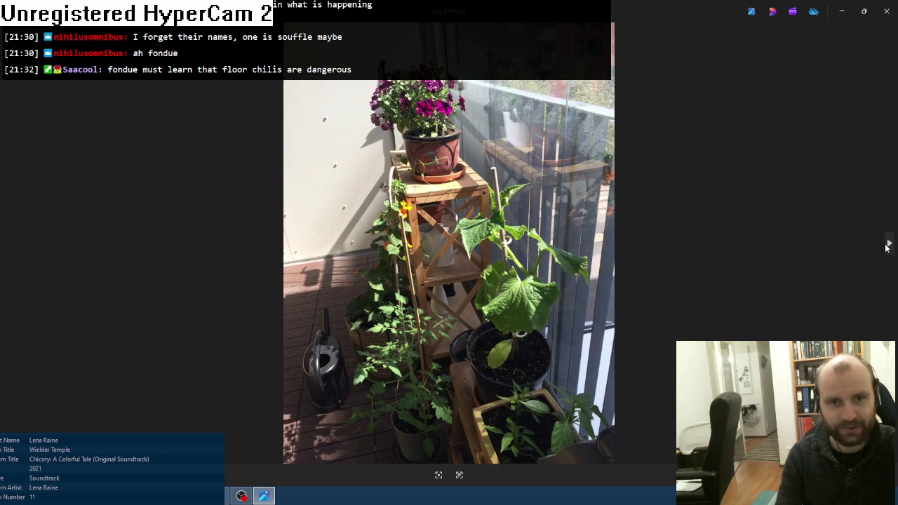
pyautogui.click(886, 247)
pyautogui.click(887, 246)
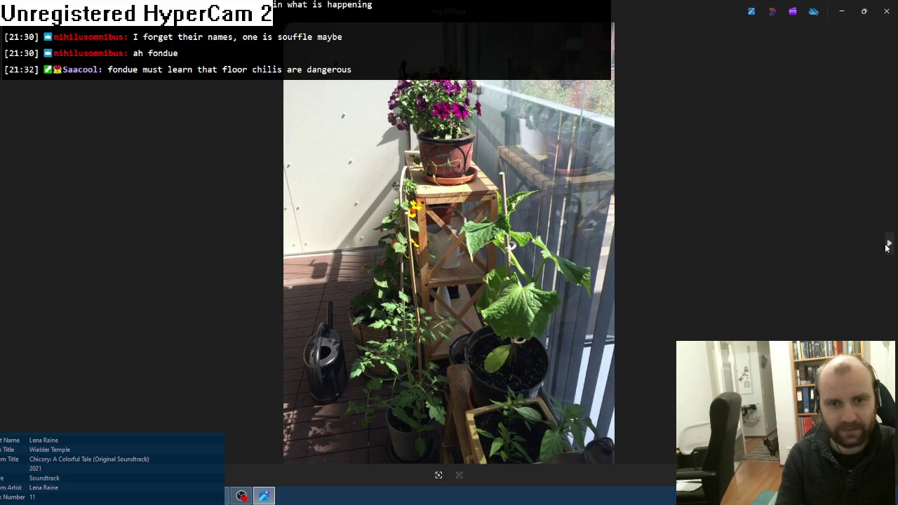
pyautogui.click(886, 247)
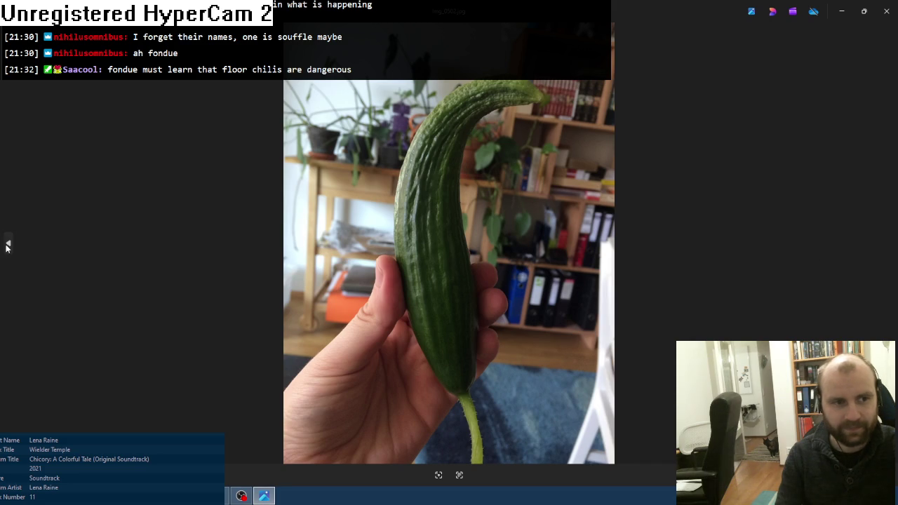
# Step back one photo, then browse the cucumber photos and zoom in on one
pyautogui.click(7, 246)
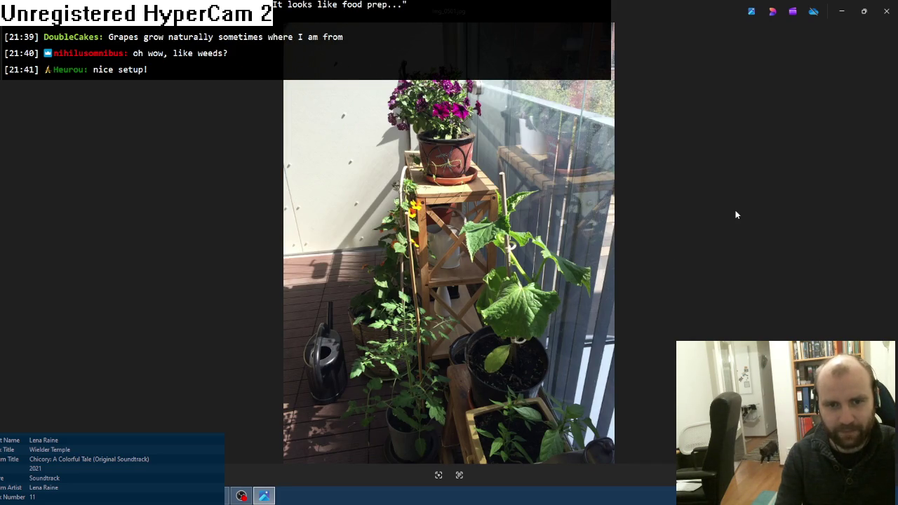
pyautogui.click(886, 245)
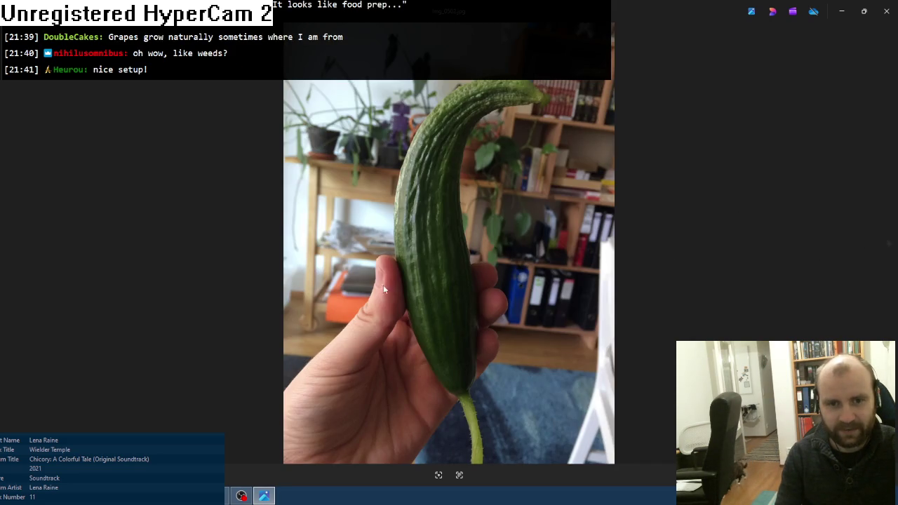
pyautogui.click(888, 245)
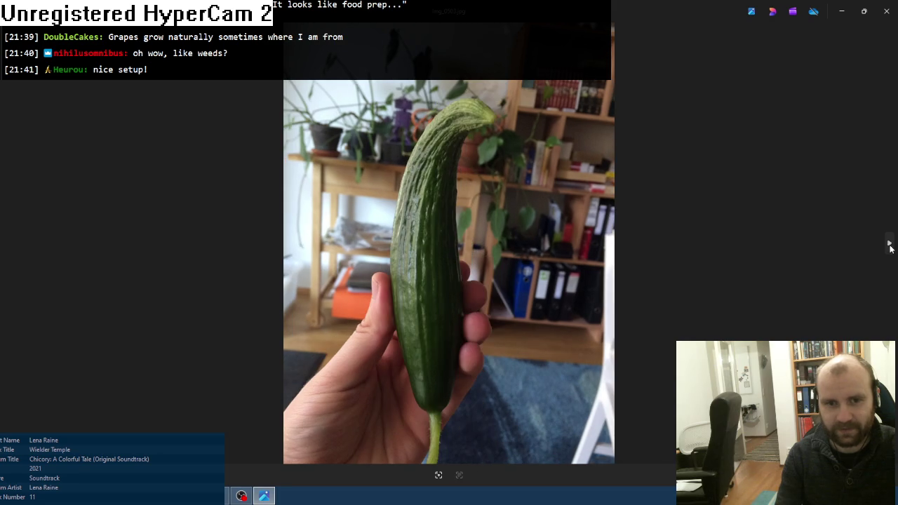
pyautogui.click(890, 245)
pyautogui.click(889, 245)
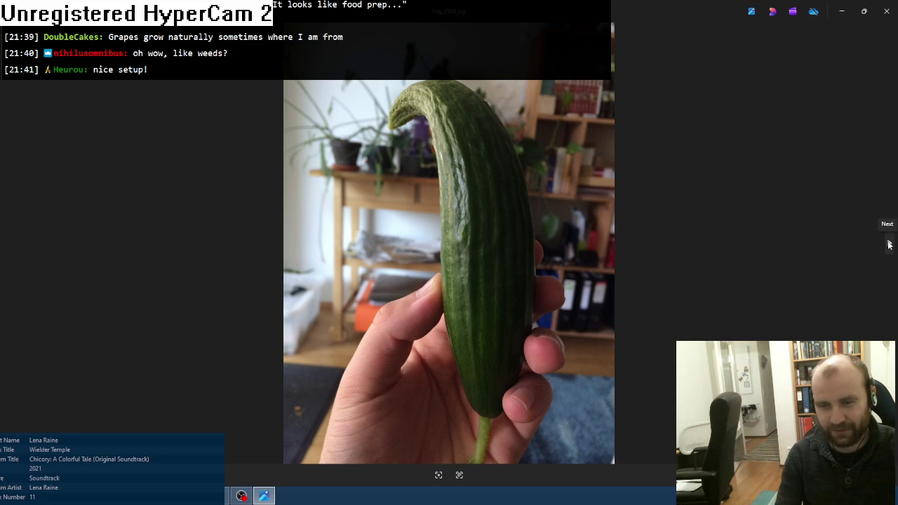
pyautogui.scroll(1, 505, 175)
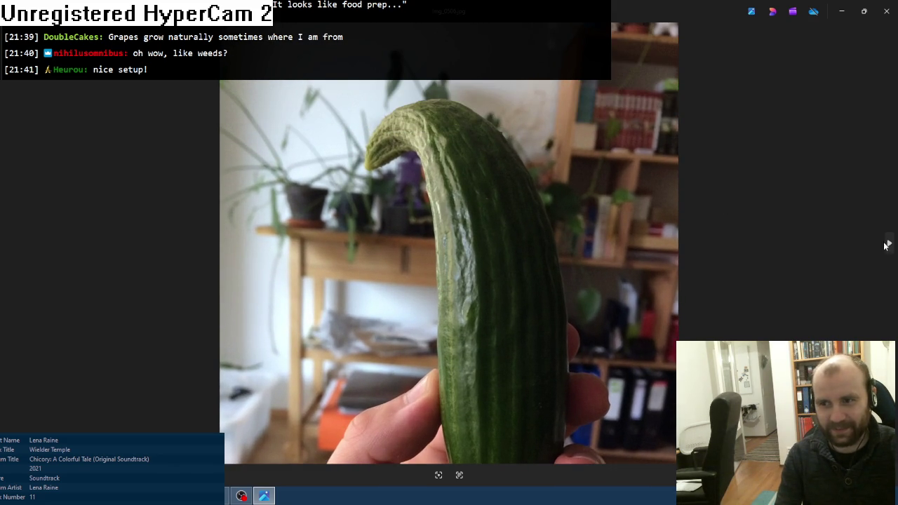
# Continue through the petunia and plant-shelf photos, then close the Photos viewer
pyautogui.click(889, 244)
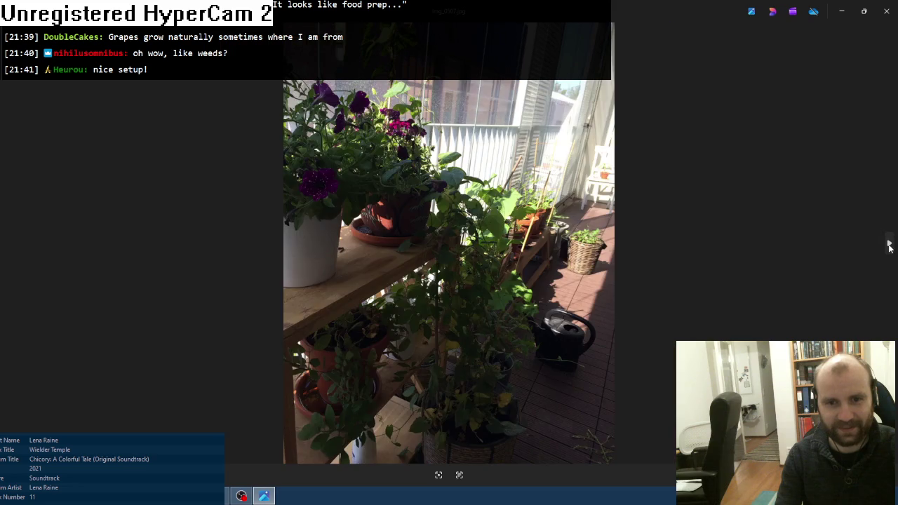
pyautogui.click(889, 244)
pyautogui.click(888, 244)
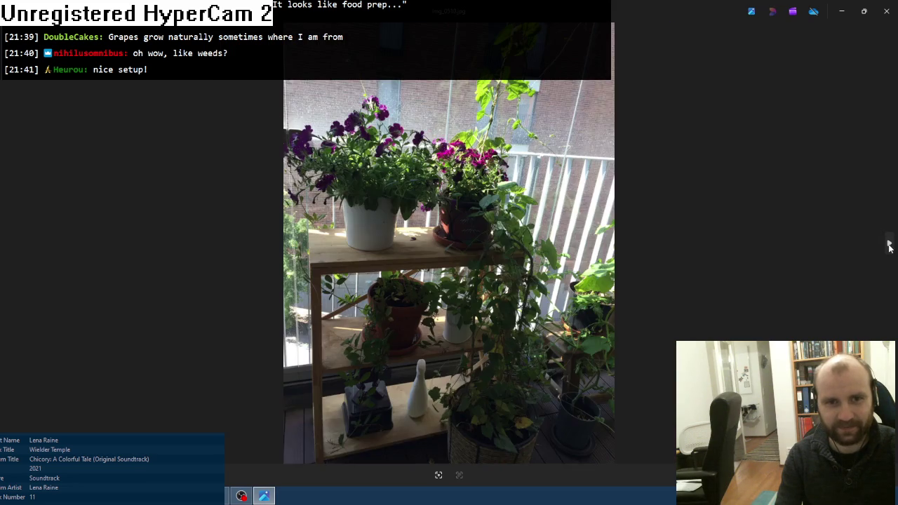
pyautogui.click(890, 8)
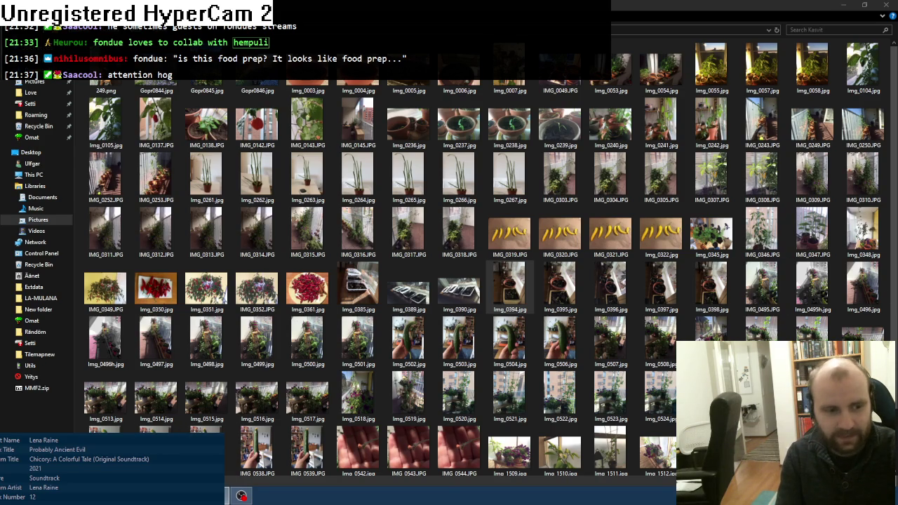
# Bring the foobar2000 Chicory soundtrack playlist to the front
pyautogui.click(241, 496)
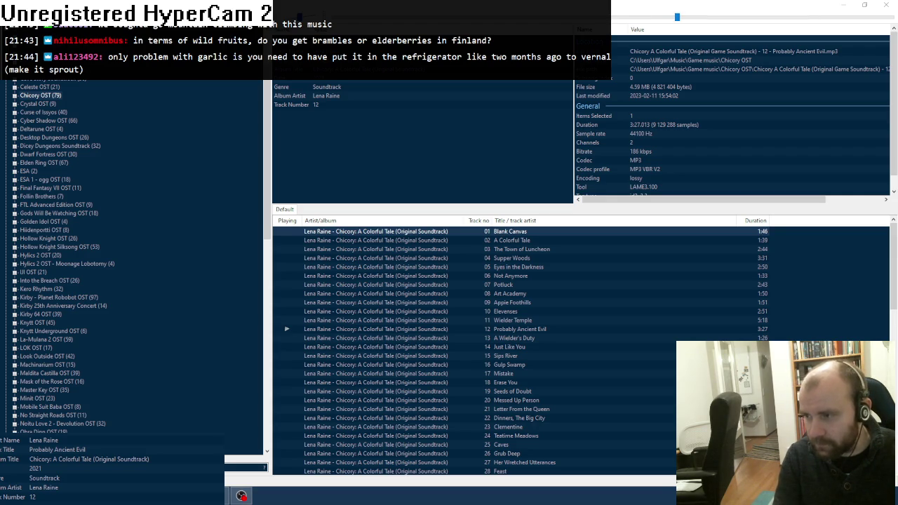
# Switch to the browser showing the Sanakirja entry for 'bramble'
pyautogui.hotkey('alt', 'Tab')
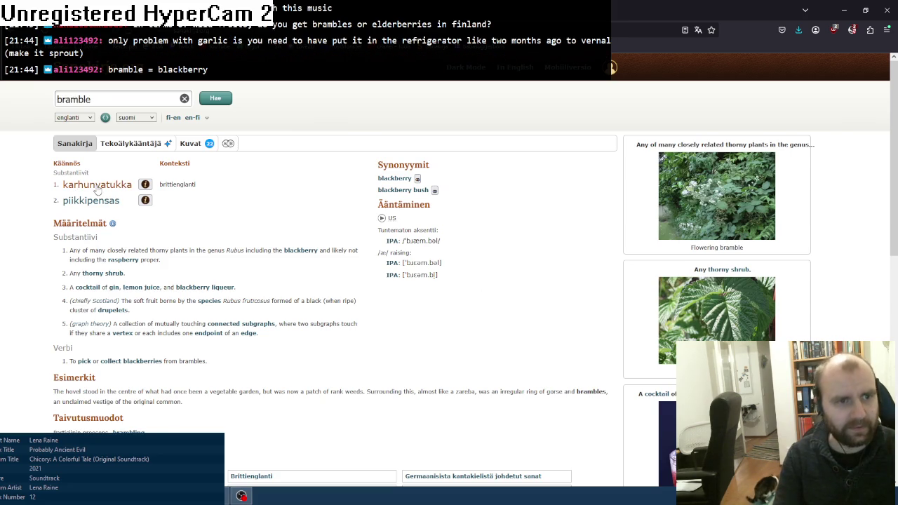
# Open the karhunvatukka entry, then look up 'bramble' in Sanakirja
pyautogui.click(97, 185)
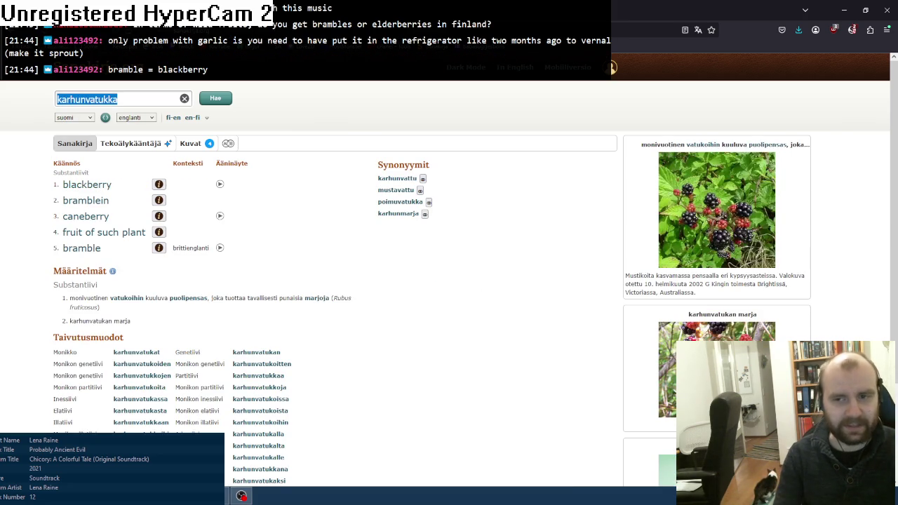
pyautogui.scroll(-3, 578, 311)
pyautogui.scroll(3, 449, 266)
pyautogui.scroll(-3, 449, 266)
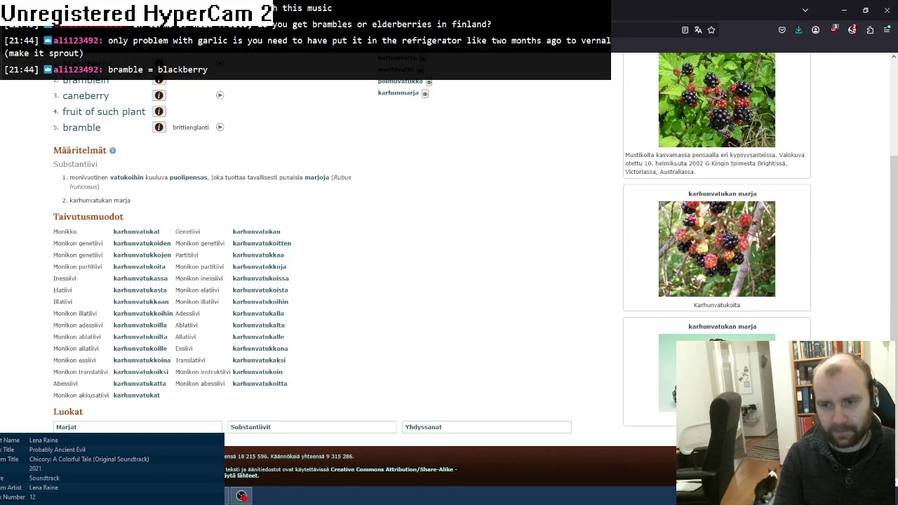
pyautogui.scroll(3, 448, 266)
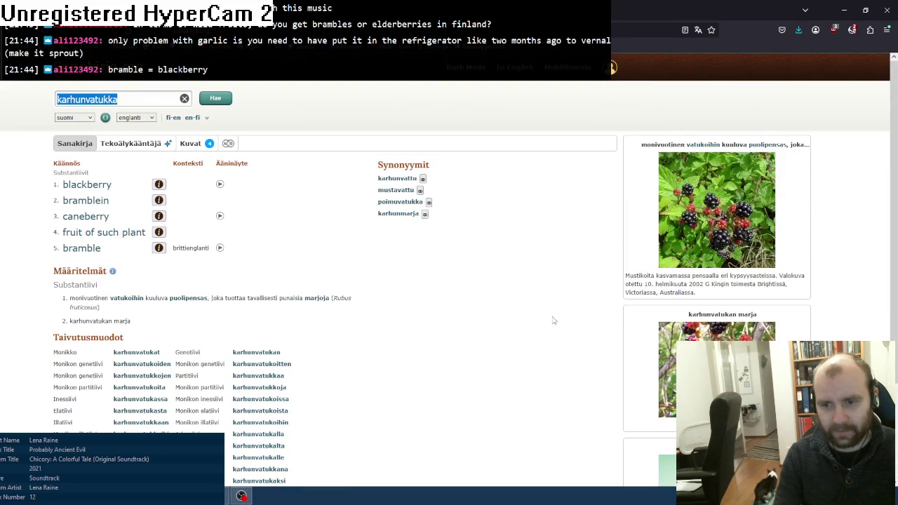
pyautogui.write('bramble')
pyautogui.press('Return')
# Replace the search word and look up 'elderberry' in Sanakirja
pyautogui.click(94, 98)
pyautogui.doubleClick(94, 99)
pyautogui.write('elderberry')
pyautogui.press('Return')
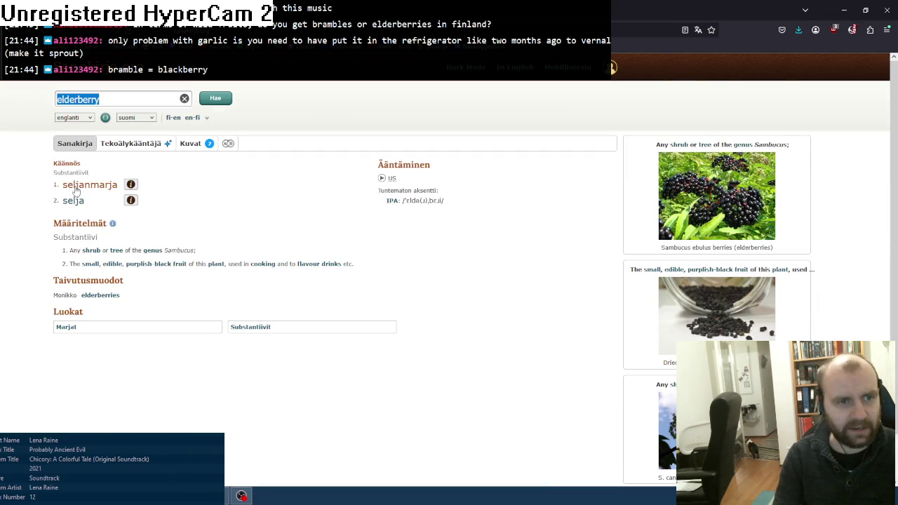
pyautogui.click(111, 99)
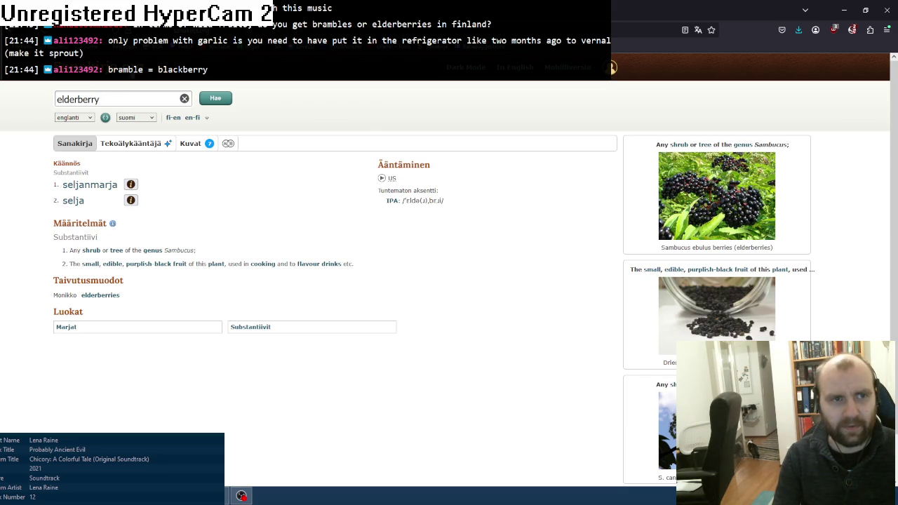
# Run a web search for 'mustikka' from the address bar
pyautogui.hotkey('ctrl', 'l')
pyautogui.write('mustikka')
pyautogui.press('Return')
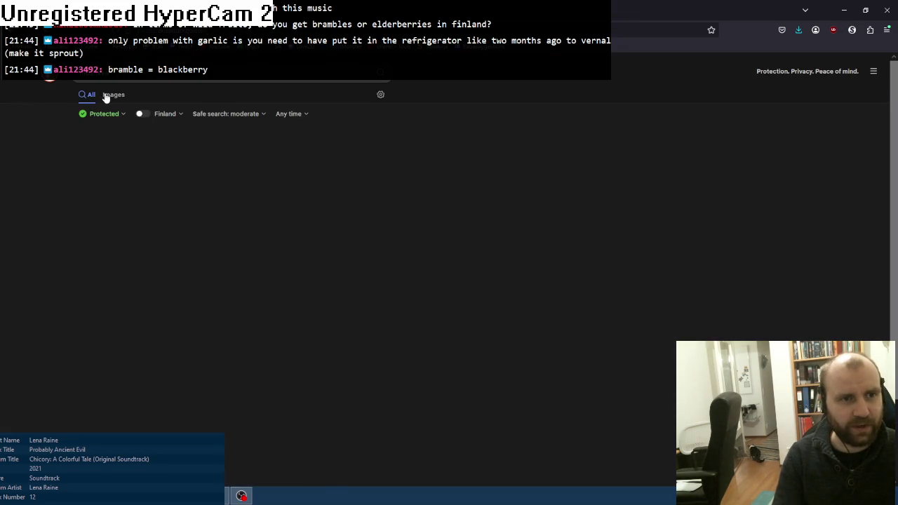
# Switch the Startpage results for mustikka to images
pyautogui.click(105, 96)
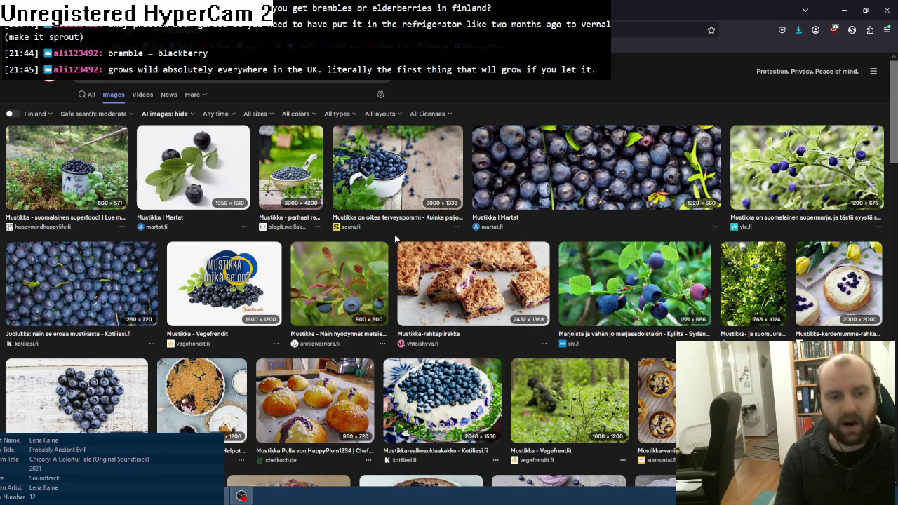
# Open a new empty browser tab
pyautogui.hotkey('ctrl', 't')
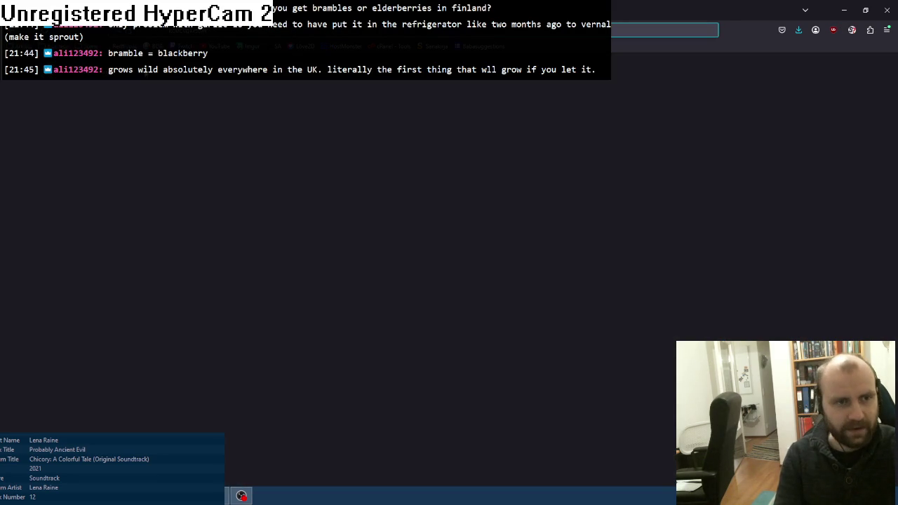
# Load the Helsinki forecast via 'ilm' and view Friday 15:00
pyautogui.write('ilm')
pyautogui.press('Return')
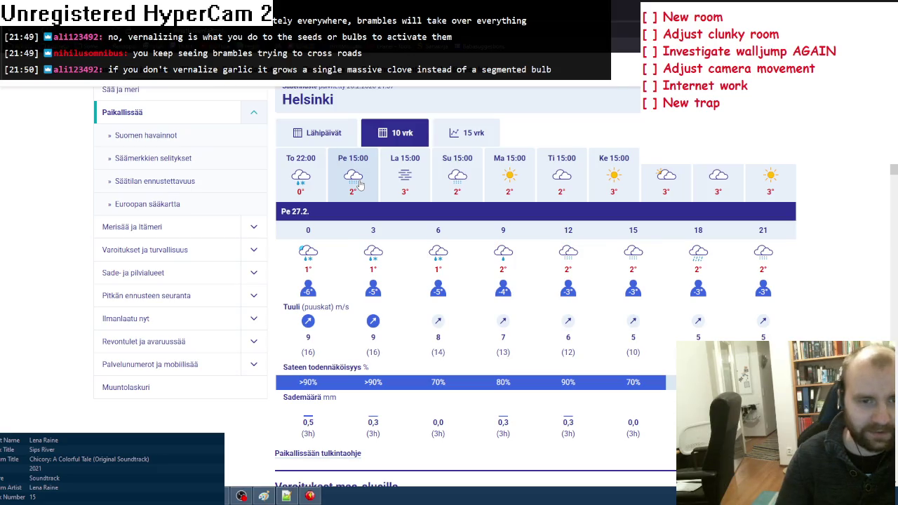
pyautogui.click(357, 181)
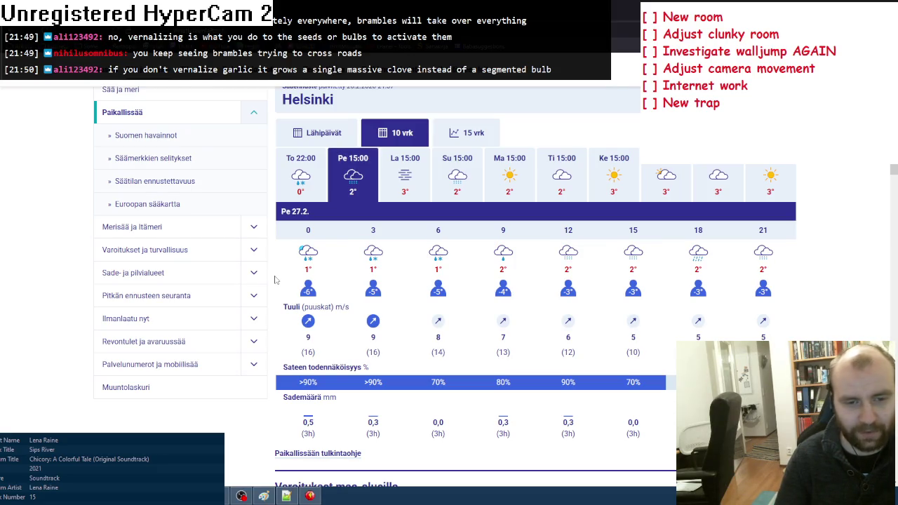
pyautogui.scroll(-3, 278, 280)
pyautogui.scroll(1, 277, 277)
pyautogui.scroll(2, 277, 276)
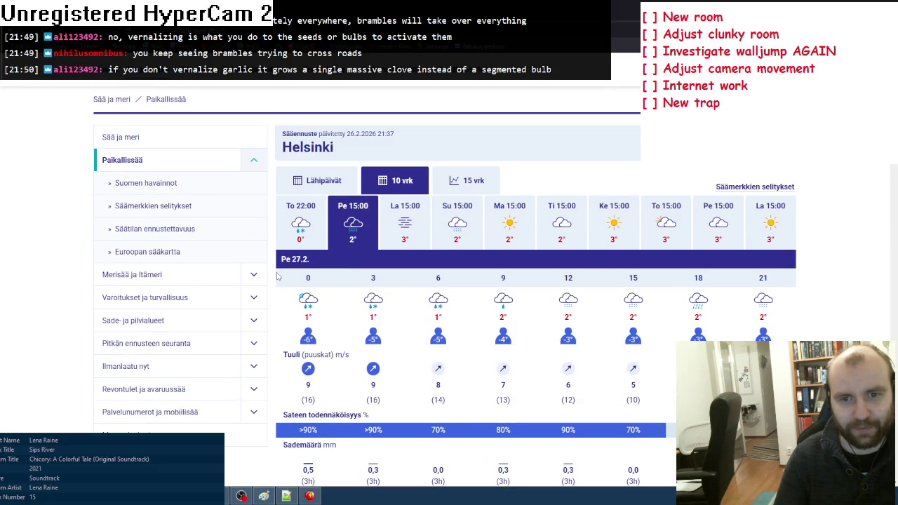
# View the hourly forecast from Thursday 22:00 into Friday, then return to the editor
pyautogui.click(299, 246)
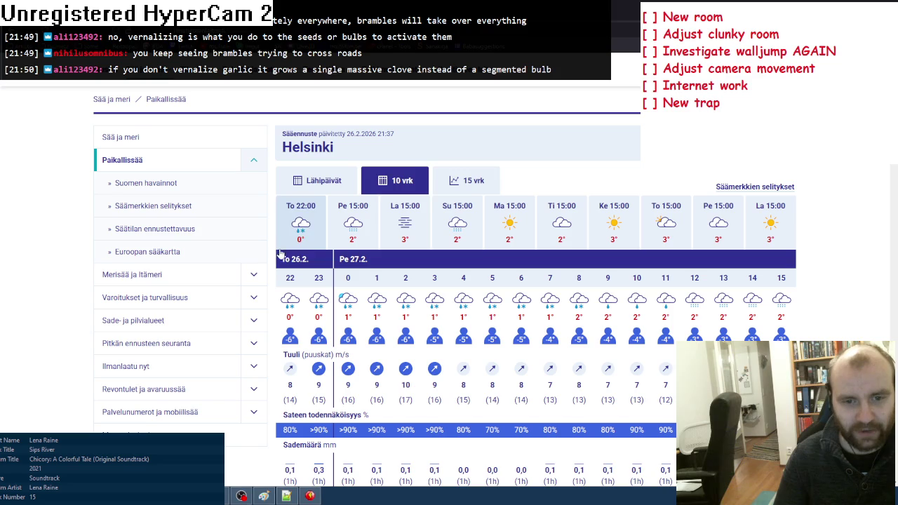
pyautogui.scroll(-3, 271, 255)
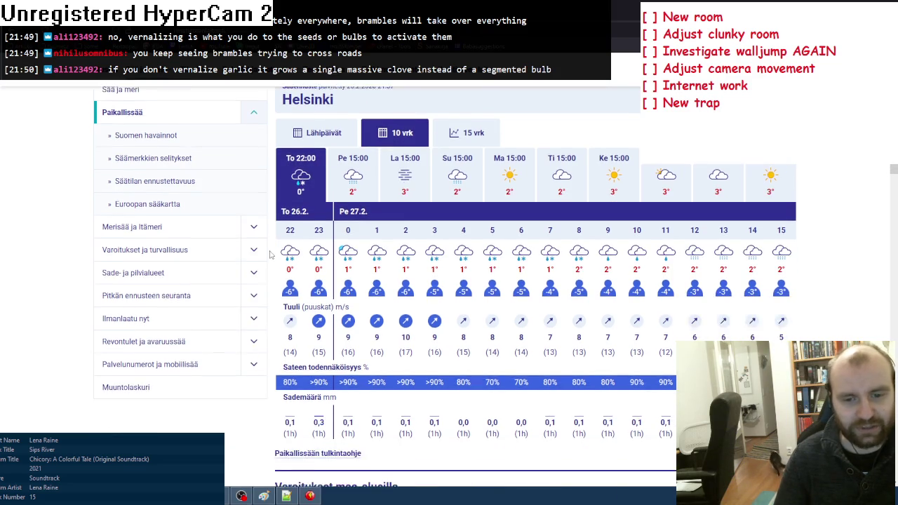
pyautogui.scroll(-5, 271, 255)
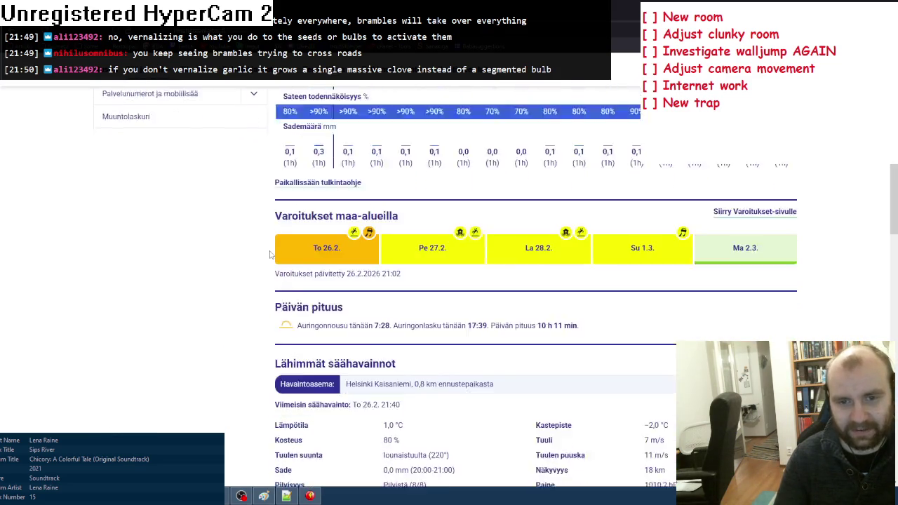
pyautogui.scroll(-3, 270, 255)
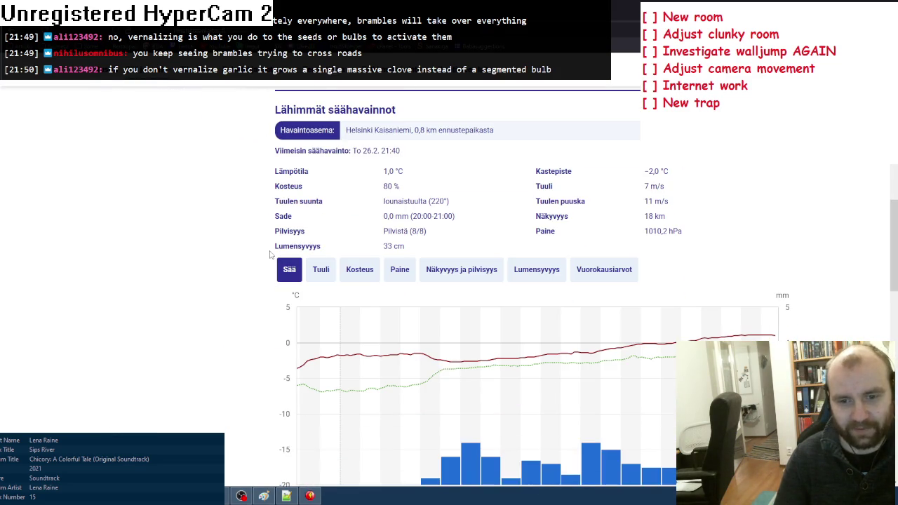
pyautogui.scroll(5, 272, 83)
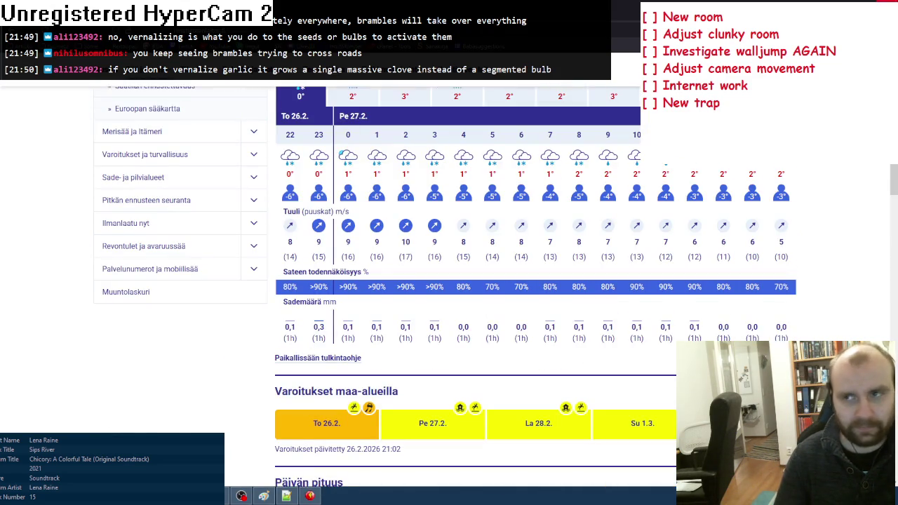
pyautogui.hotkey('alt', 'Tab')
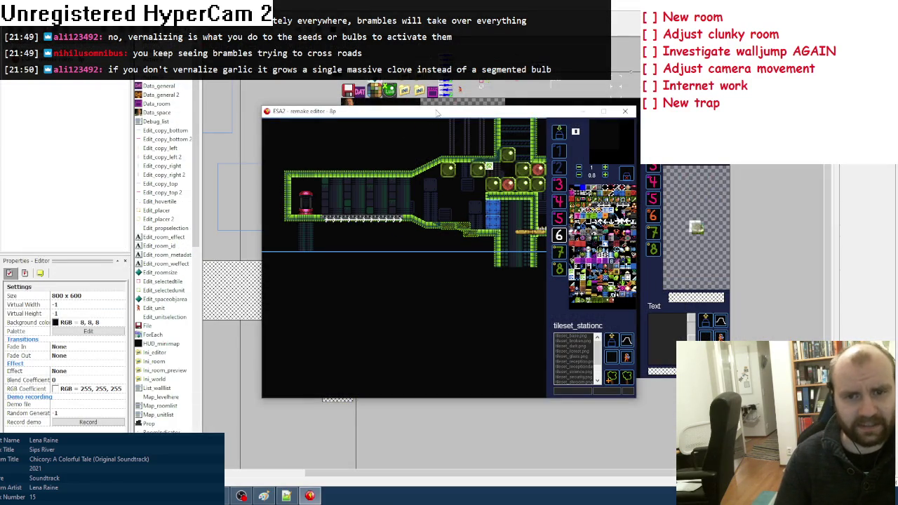
# Pan the room right and place a blue tile block
pyautogui.press('Right')
pyautogui.click(421, 214)
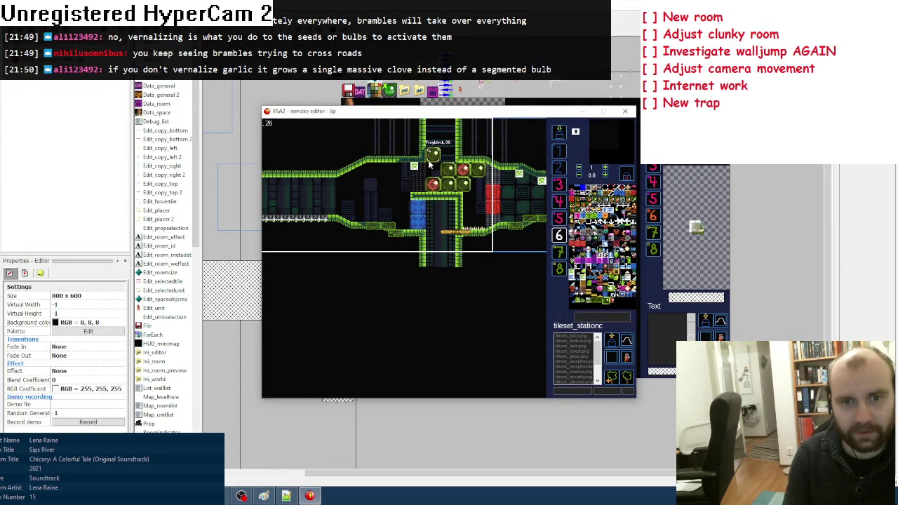
pyautogui.click(459, 184)
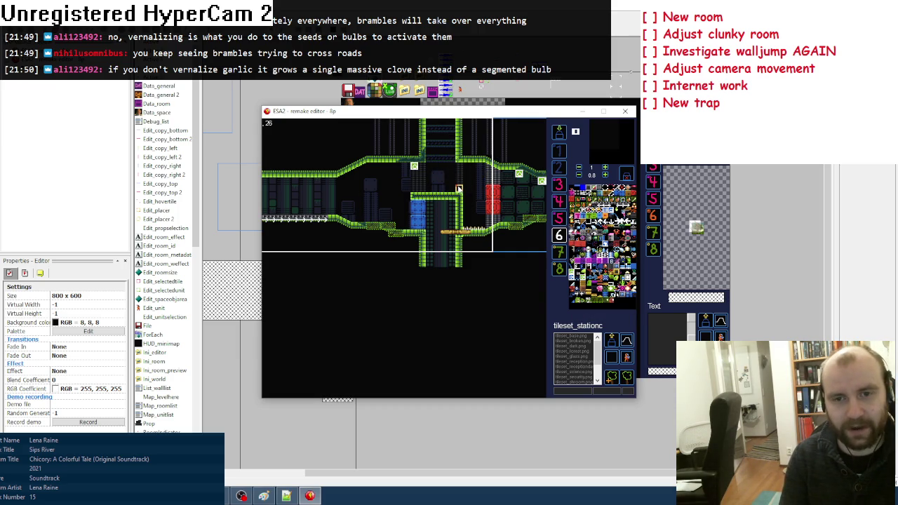
pyautogui.press('Right')
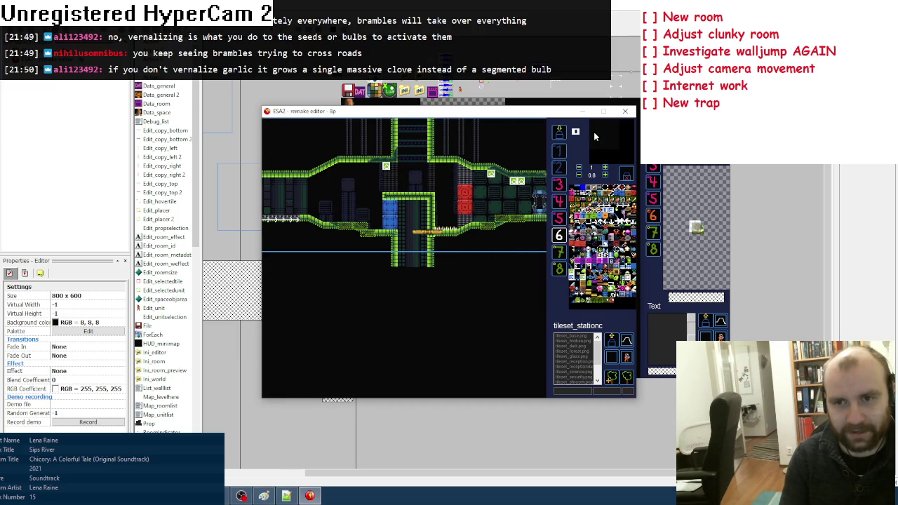
# Close the running test and start a new to-do line below 'New trap'
pyautogui.click(625, 111)
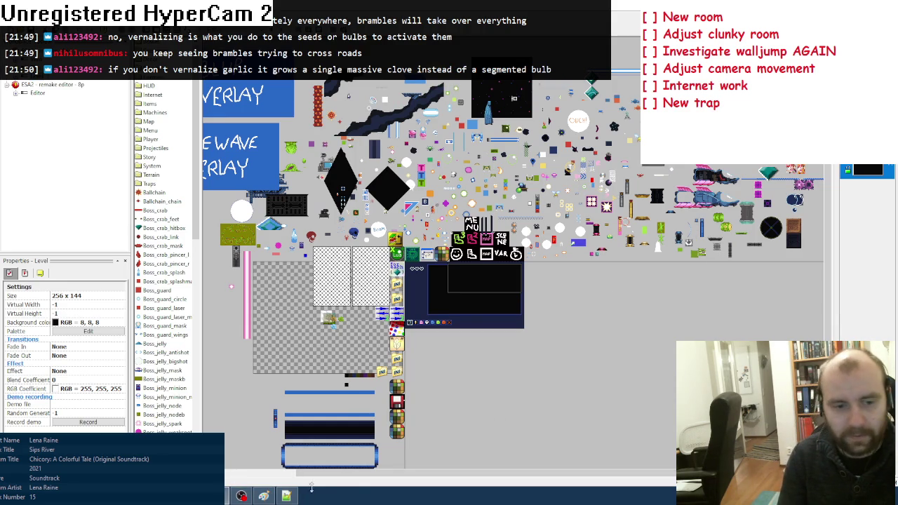
pyautogui.click(264, 496)
pyautogui.click(10, 205)
# Add '[ ] Sideways door' and '[ ] Test opening door at room start', then select Fusion's Editor frame
pyautogui.moveTo(143, 202); pyautogui.dragTo(322, 202)
pyautogui.write('[ ] Sideways door')
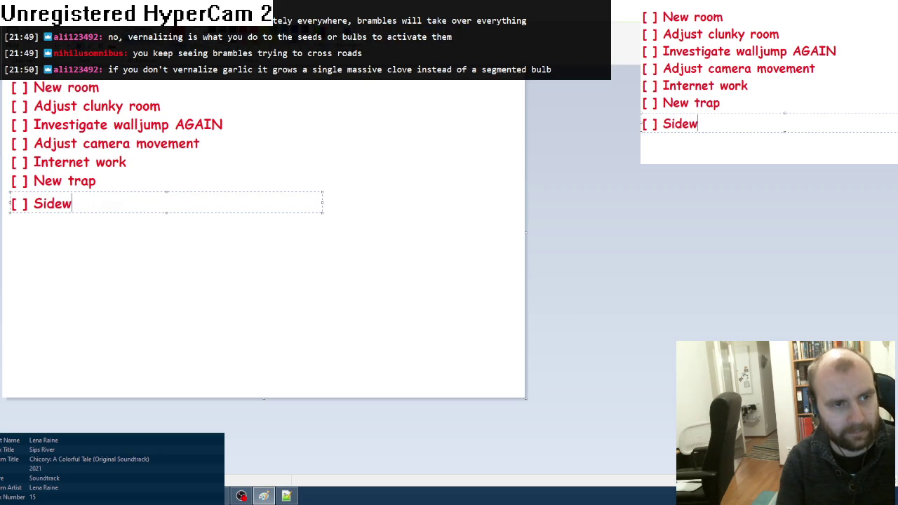
pyautogui.press('Return')
pyautogui.write('[ ]')
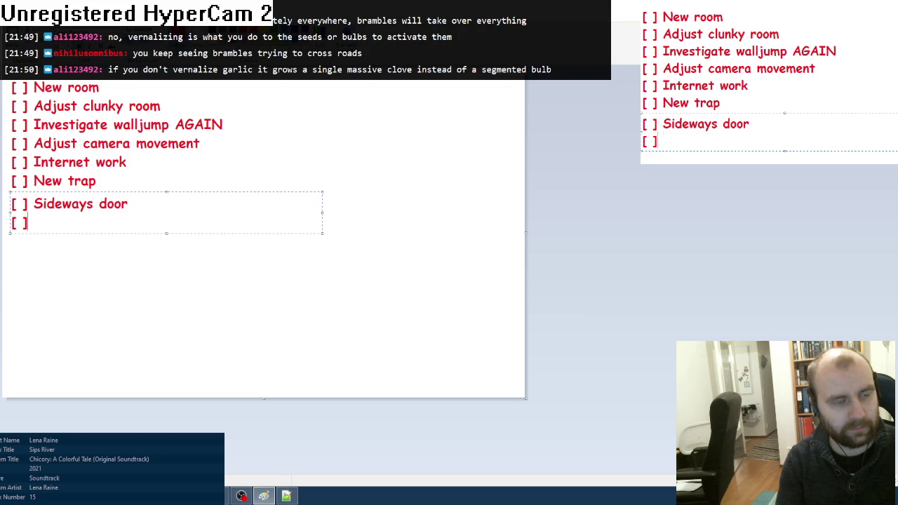
pyautogui.write(' Test open')
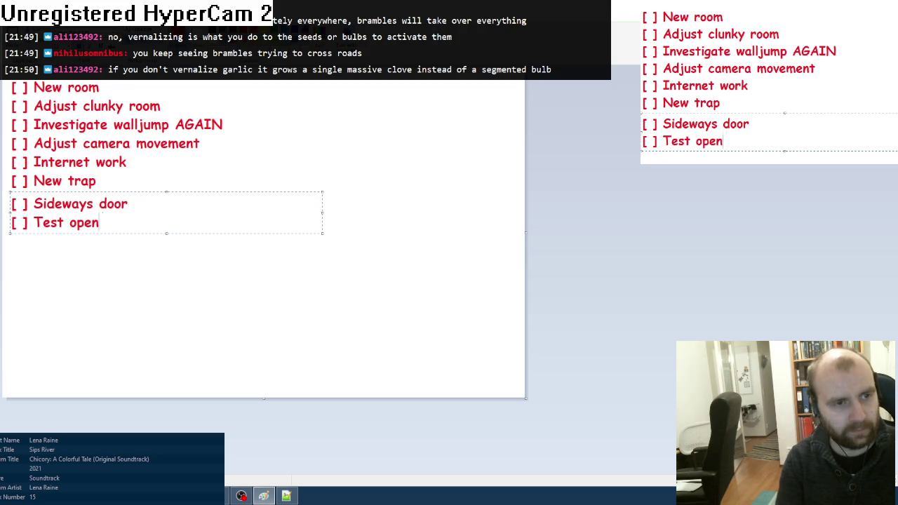
pyautogui.write('ing door at room start')
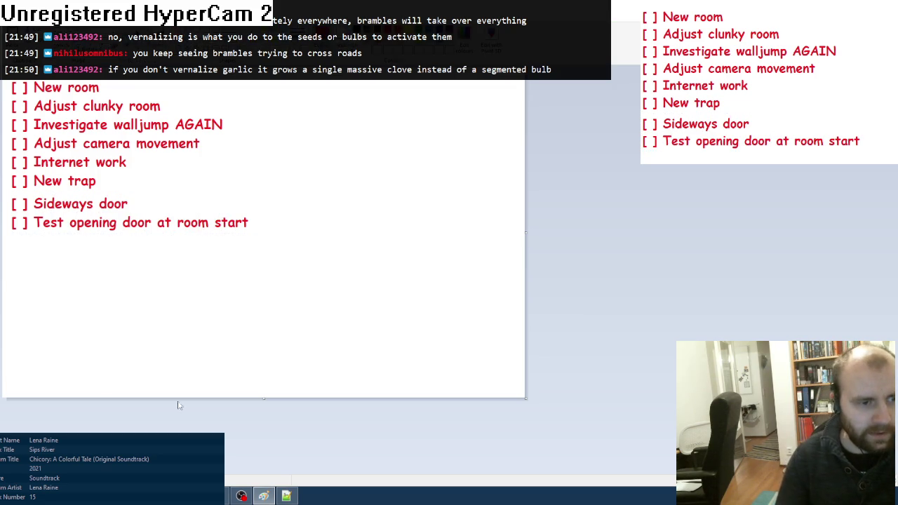
pyautogui.hotkey('alt', 'Tab')
pyautogui.click(36, 94)
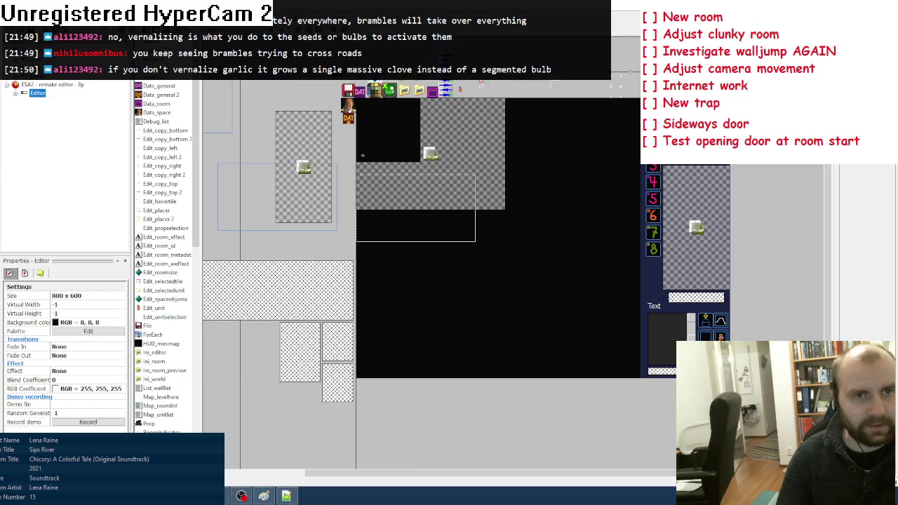
# Run the Editor frame with F5 and close the test window afterwards
pyautogui.press('F5')
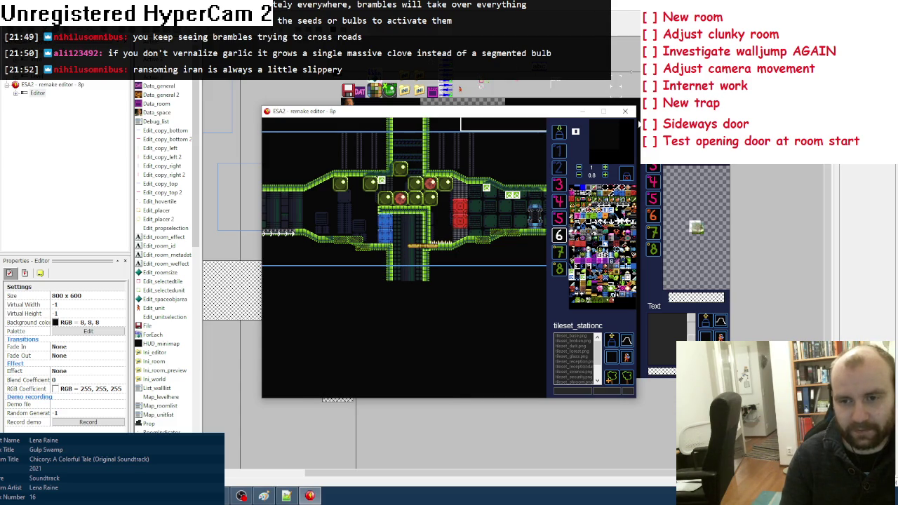
pyautogui.click(625, 111)
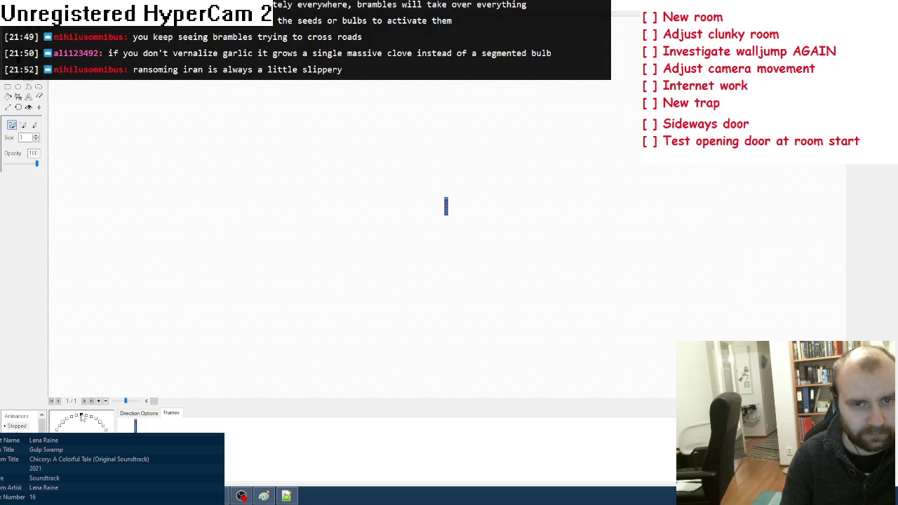
# Clear another sprite direction and fill it with the blue pillar image
pyautogui.click(81, 417)
pyautogui.scroll(-3, 445, 238)
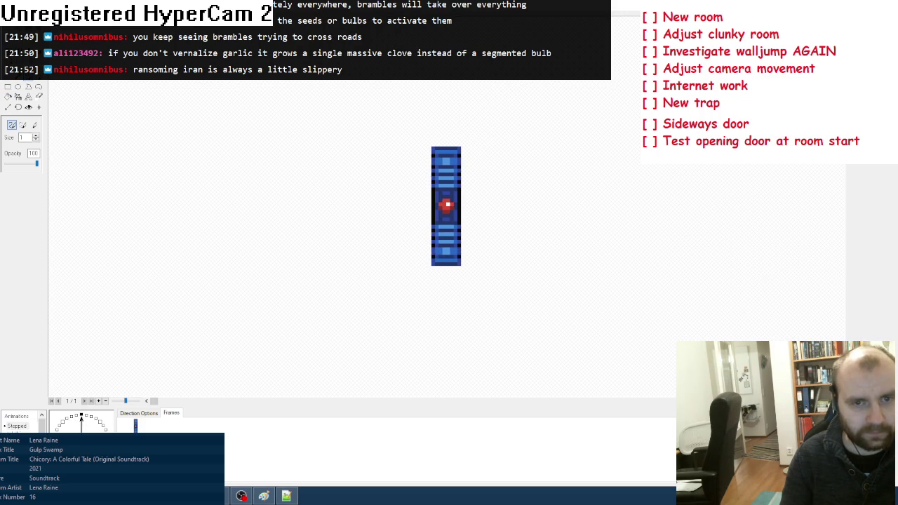
pyautogui.hotkey('ctrl', 'z')
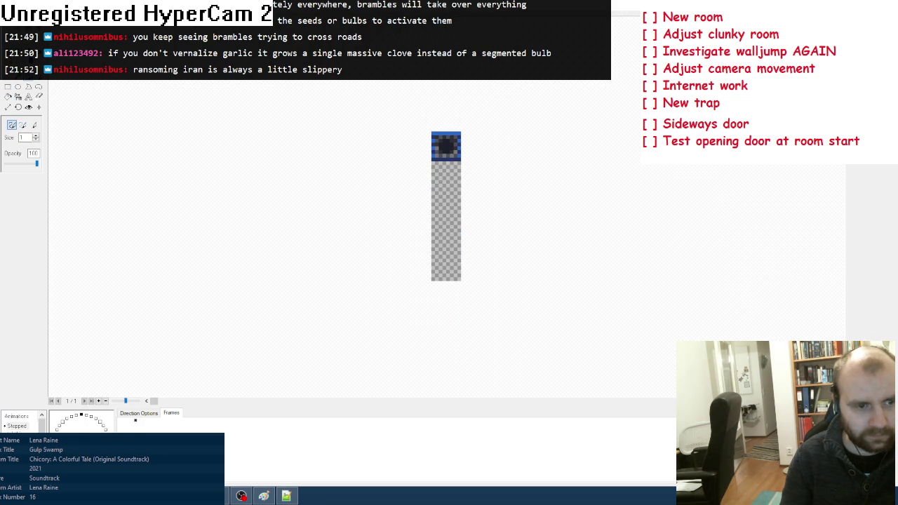
pyautogui.hotkey('ctrl', 'z')
pyautogui.rightClick(108, 337)
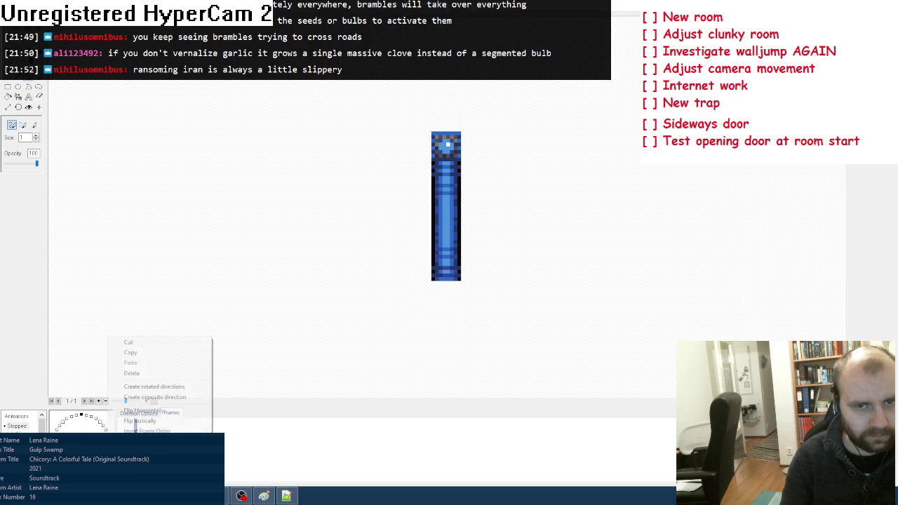
pyautogui.click(140, 353)
pyautogui.rightClick(82, 418)
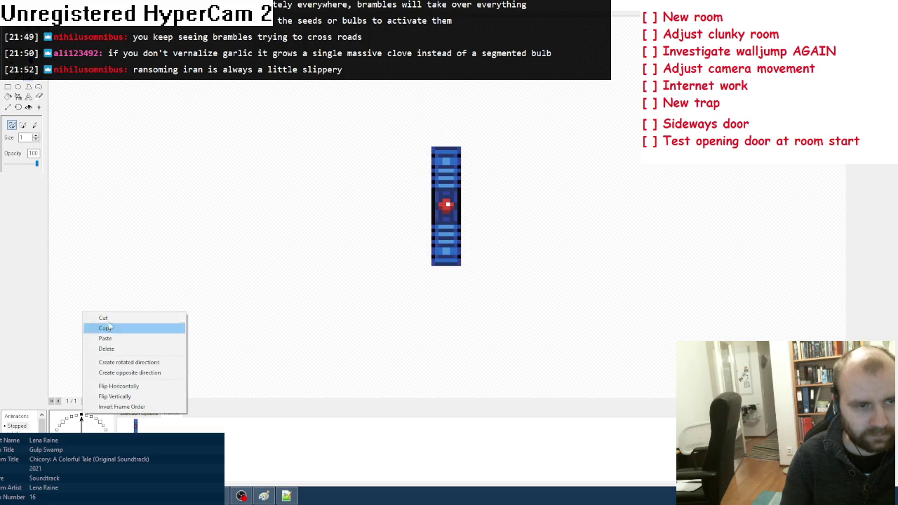
pyautogui.click(110, 336)
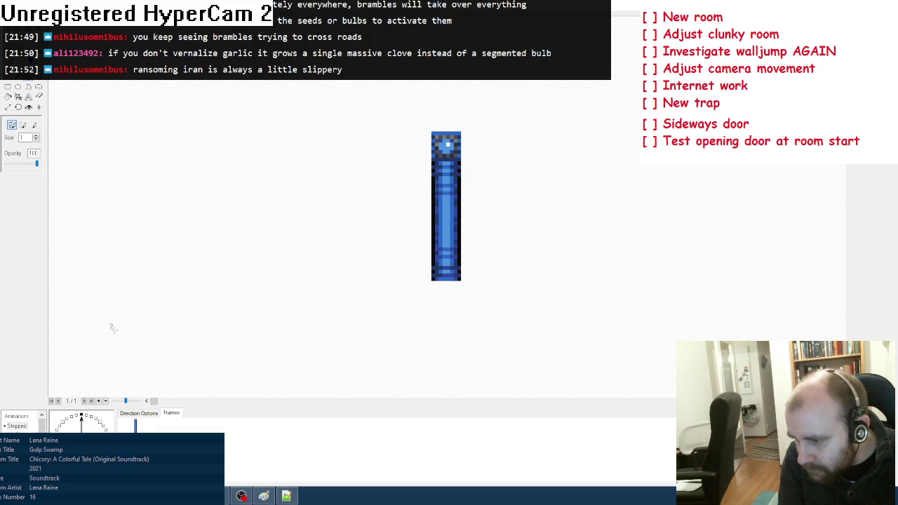
# Rotate the pillar 90° to lie horizontally and shift it upward
pyautogui.scroll(-2, 112, 327)
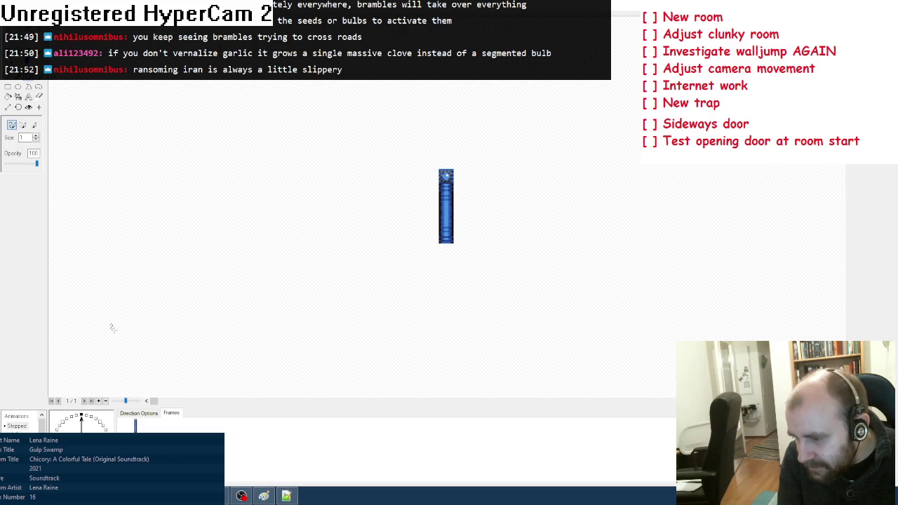
pyautogui.click(17, 107)
pyautogui.click(11, 145)
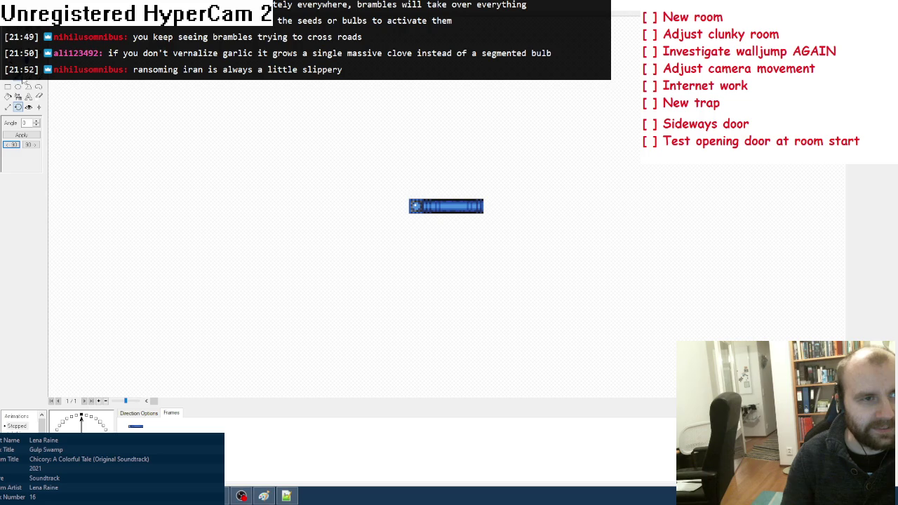
pyautogui.scroll(5, 446, 205)
pyautogui.click(28, 107)
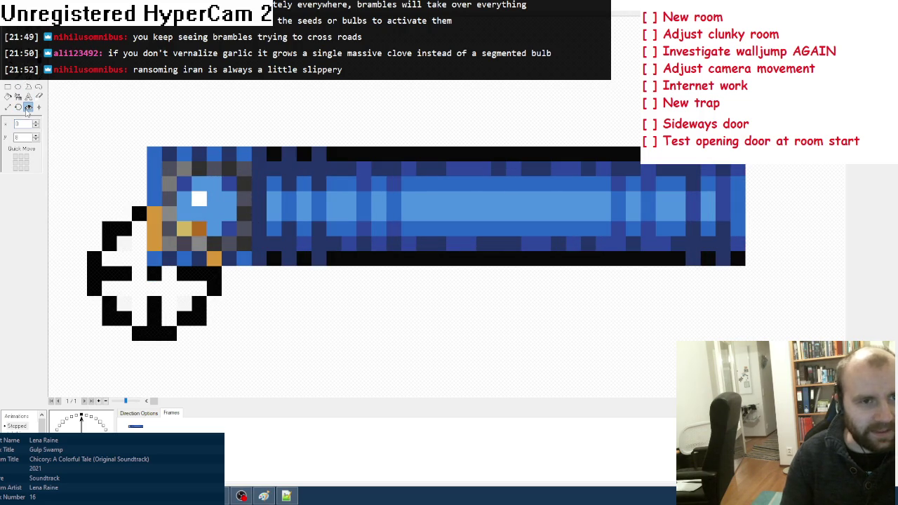
pyautogui.moveTo(130, 158); pyautogui.dragTo(130, 37)
pyautogui.click(39, 86)
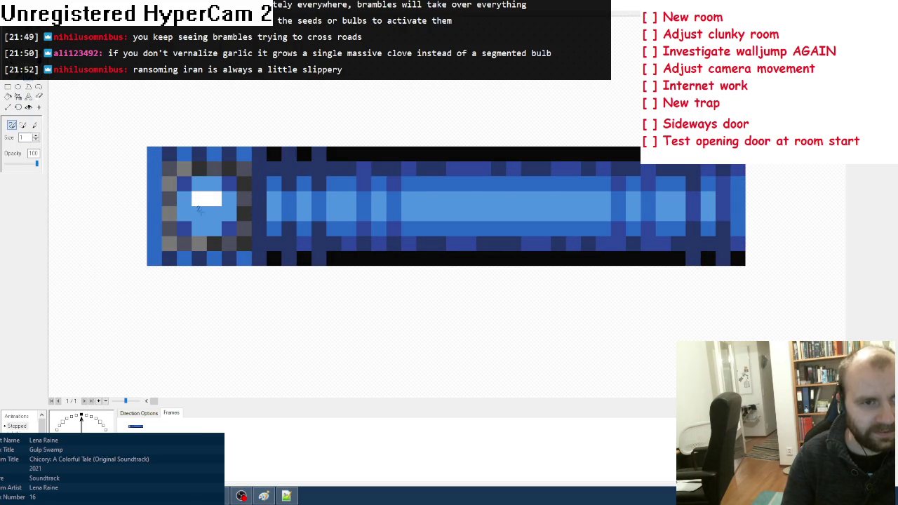
# Clear the selected frame and paste the copied blue door sprite into it
pyautogui.click(80, 418)
pyautogui.rightClick(109, 429)
pyautogui.click(161, 349)
pyautogui.rightClick(76, 419)
pyautogui.click(98, 342)
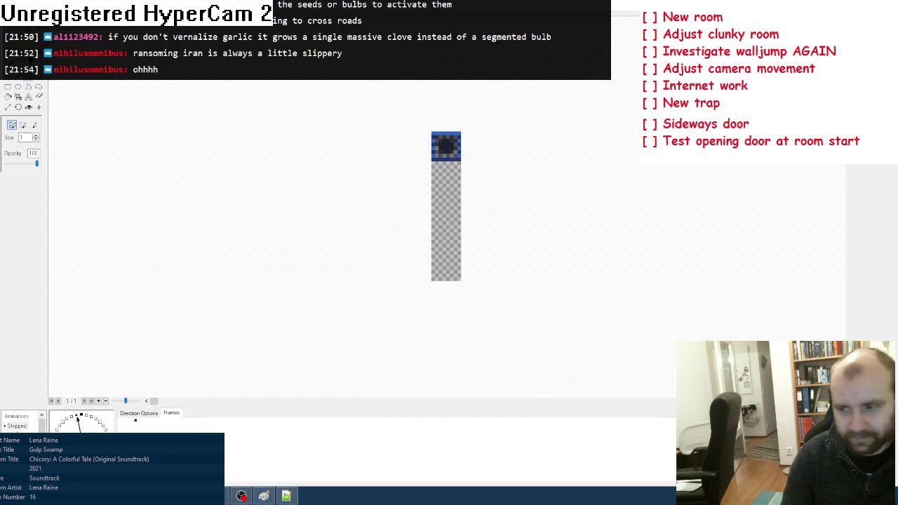
# Crop the door sprite to a square, zoom in and check its hot spot
pyautogui.click(18, 107)
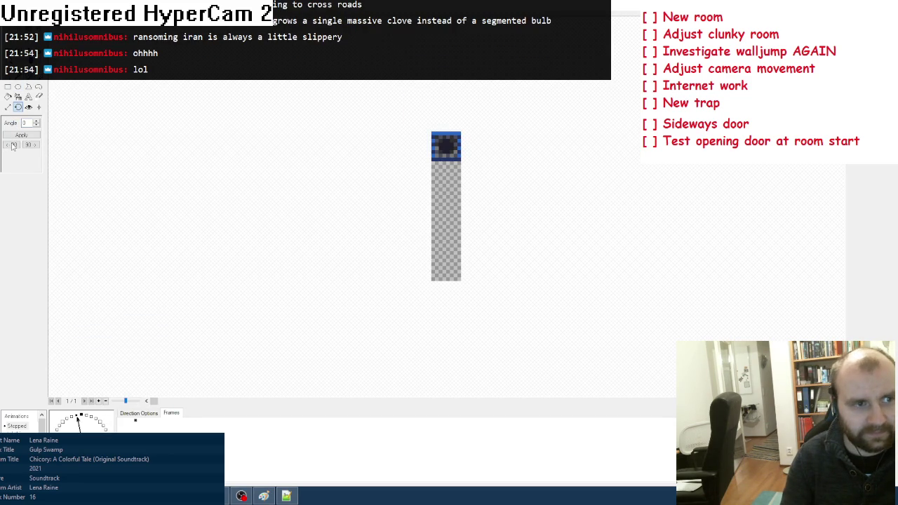
pyautogui.click(11, 145)
pyautogui.hotkey('ctrl', '+')
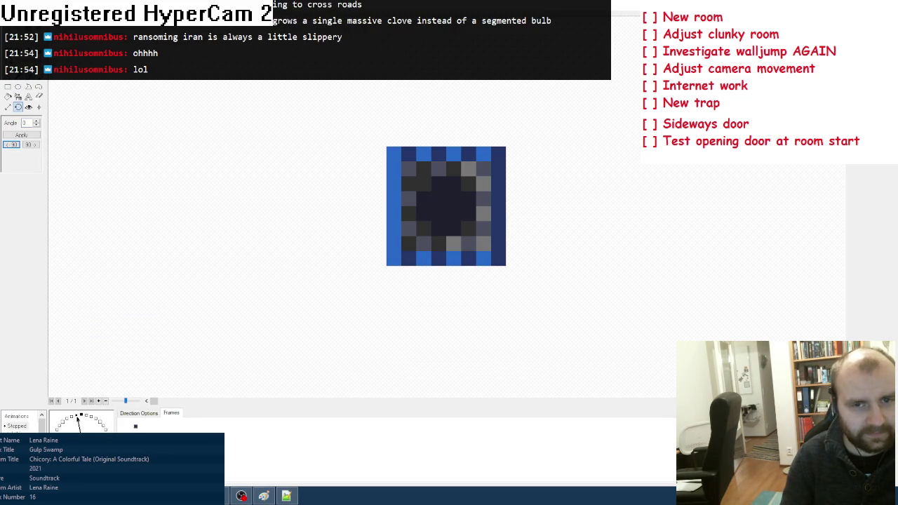
pyautogui.click(28, 106)
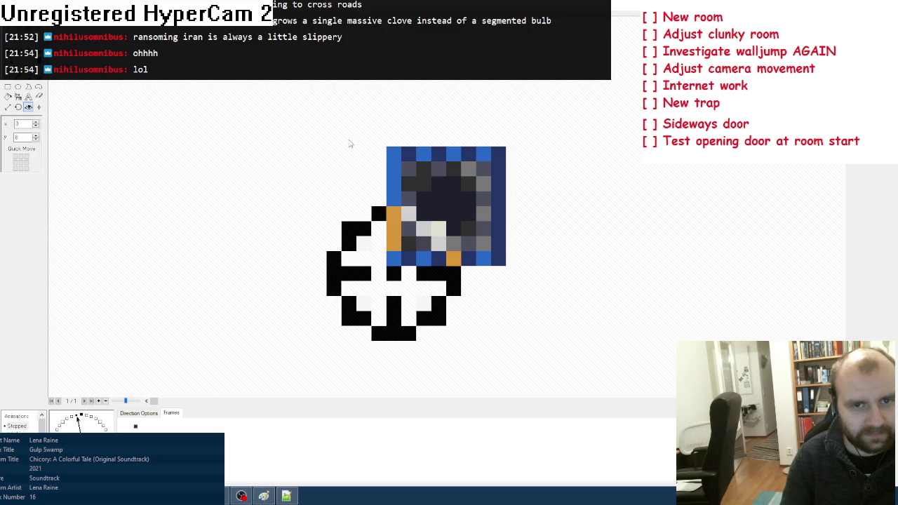
pyautogui.click(386, 156)
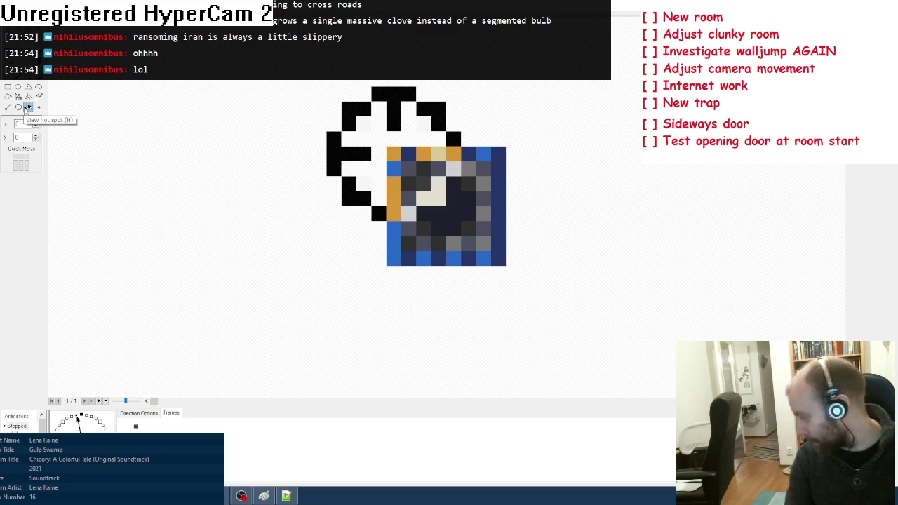
pyautogui.scroll(2, 40, 425)
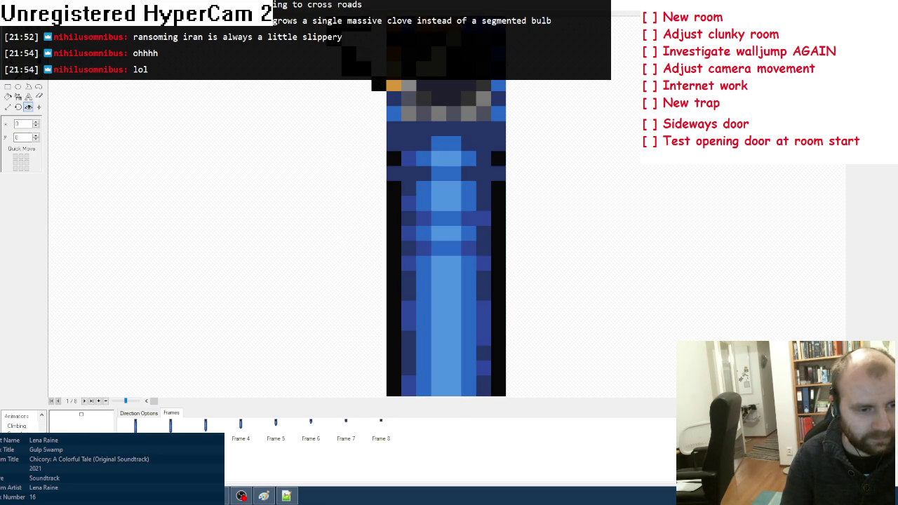
pyautogui.rightClick(110, 421)
# Cut all the Climbing animation frames and paste them back into the animation
pyautogui.click(143, 355)
pyautogui.rightClick(83, 414)
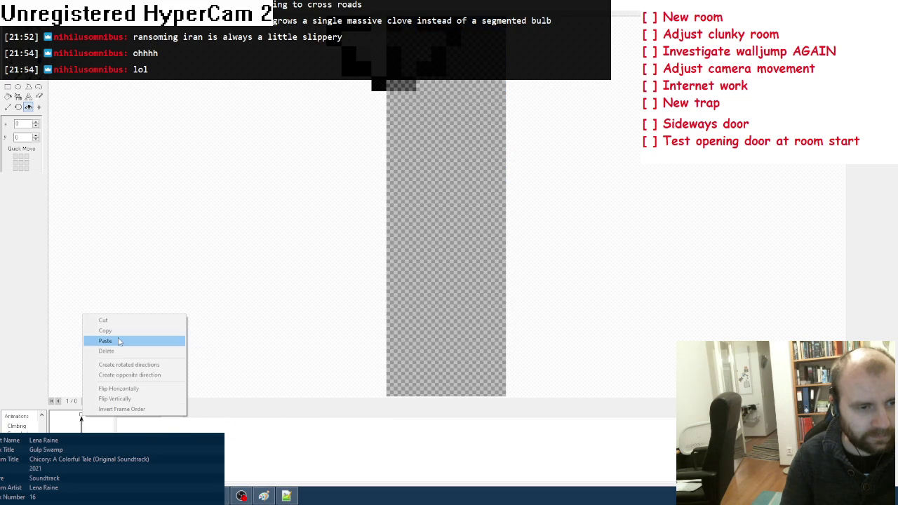
pyautogui.click(105, 341)
pyautogui.scroll(-3, 431, 136)
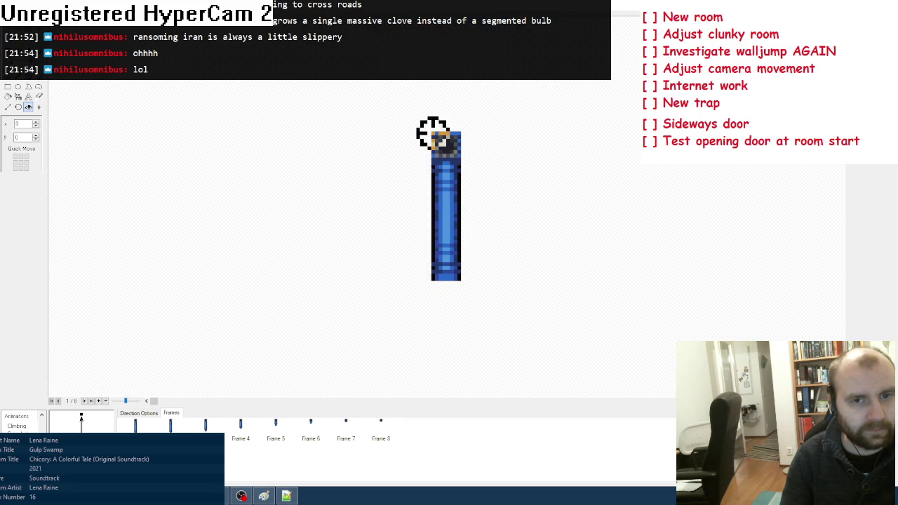
# Rotate Climbing frames 1 through 8 by -90 degrees so the door lies horizontal
pyautogui.click(18, 107)
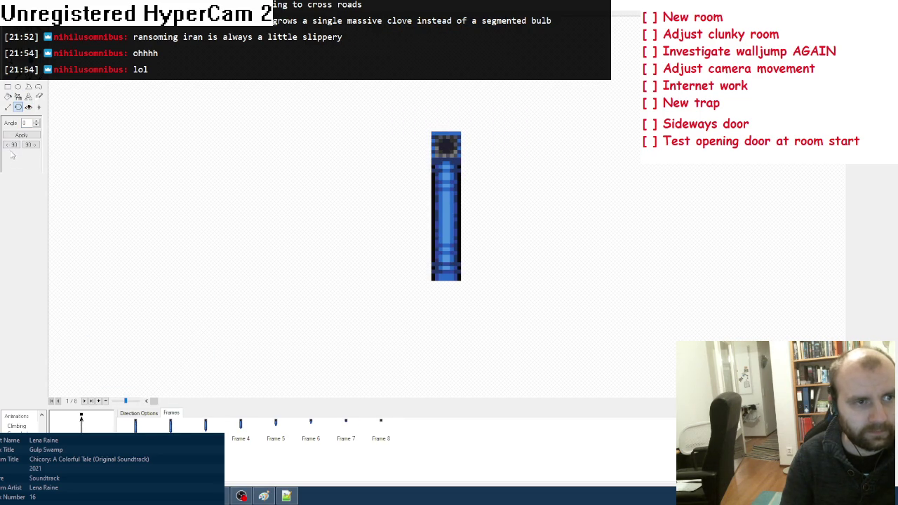
pyautogui.click(11, 144)
pyautogui.press('Right')
pyautogui.click(12, 144)
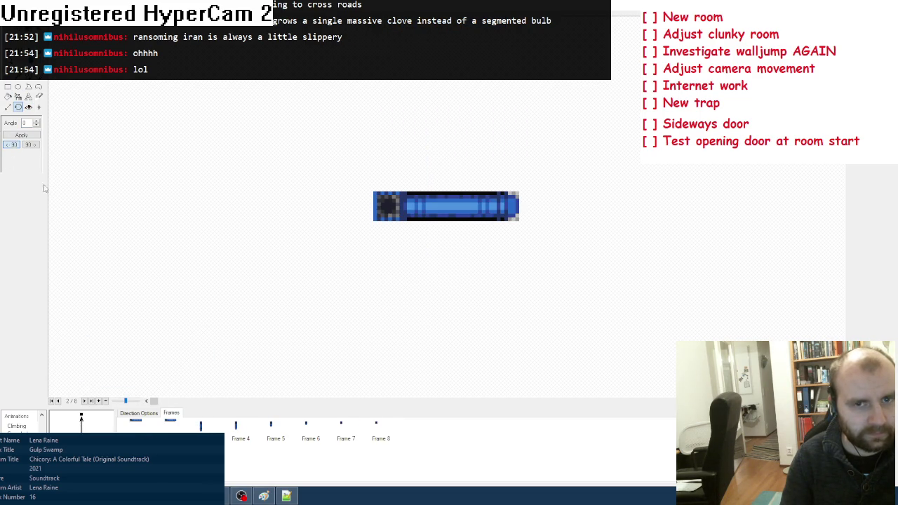
pyautogui.press('Right')
pyautogui.click(11, 144)
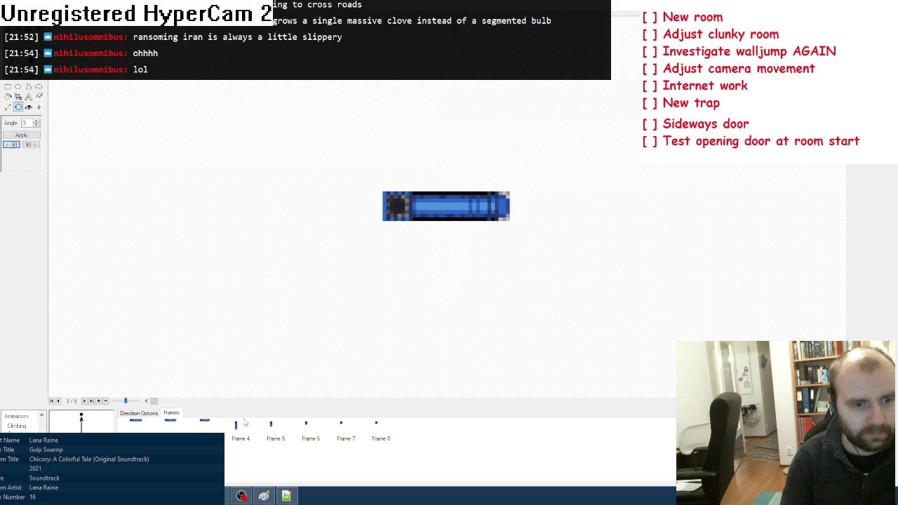
pyautogui.click(242, 425)
pyautogui.click(11, 144)
pyautogui.click(272, 429)
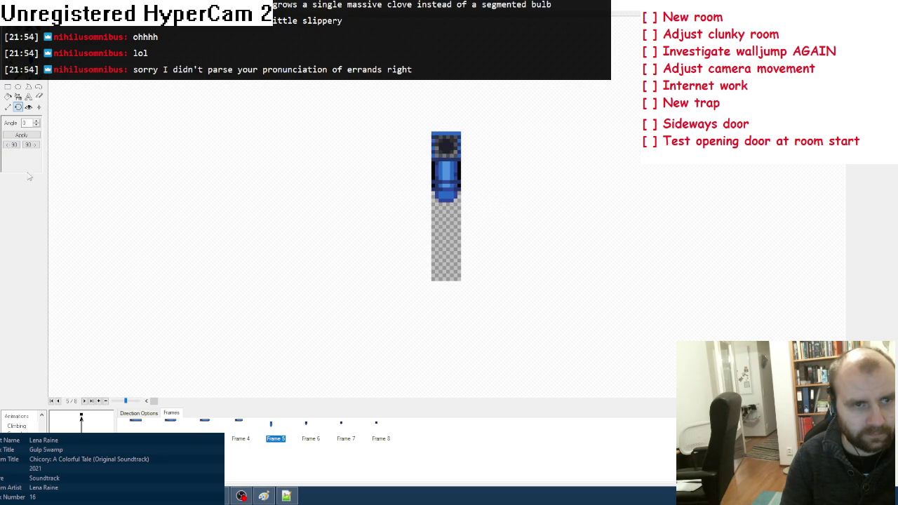
pyautogui.click(9, 146)
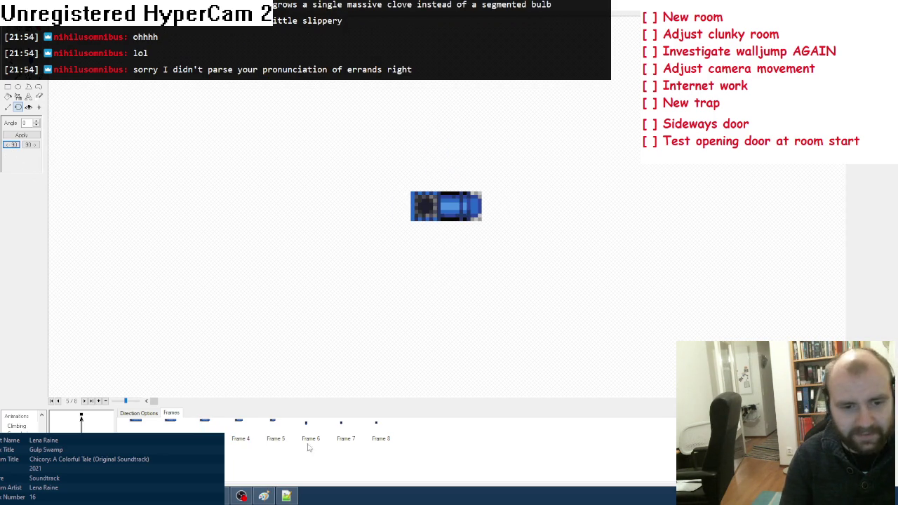
pyautogui.click(305, 441)
pyautogui.click(11, 144)
pyautogui.click(344, 437)
pyautogui.click(11, 145)
pyautogui.click(378, 438)
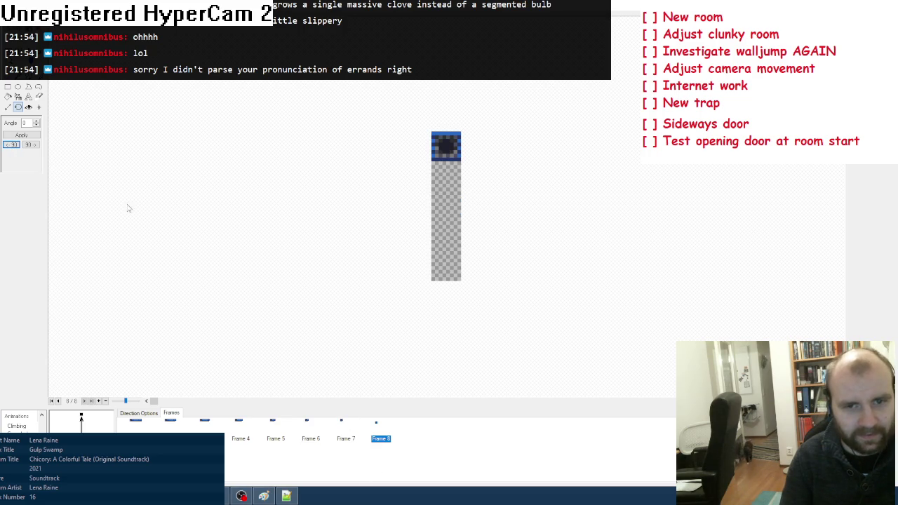
pyautogui.click(11, 145)
# Check the hot spot on each rotated frame from frame 1 to 8, flipping frame 8 vertically
pyautogui.scroll(3, 447, 206)
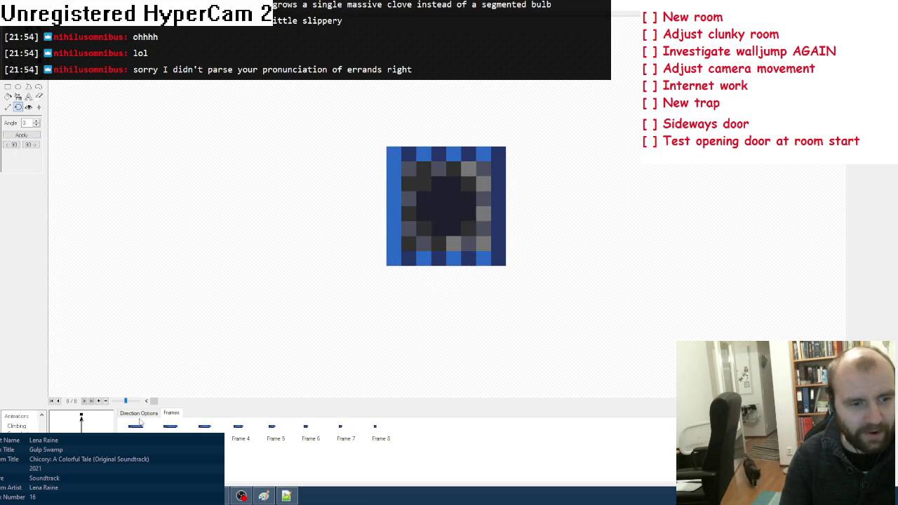
pyautogui.click(135, 426)
pyautogui.click(28, 107)
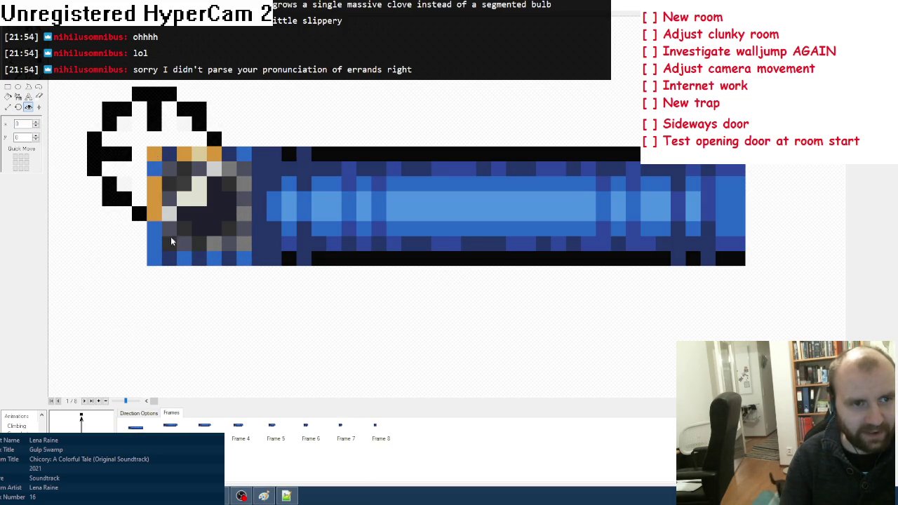
pyautogui.press('Right')
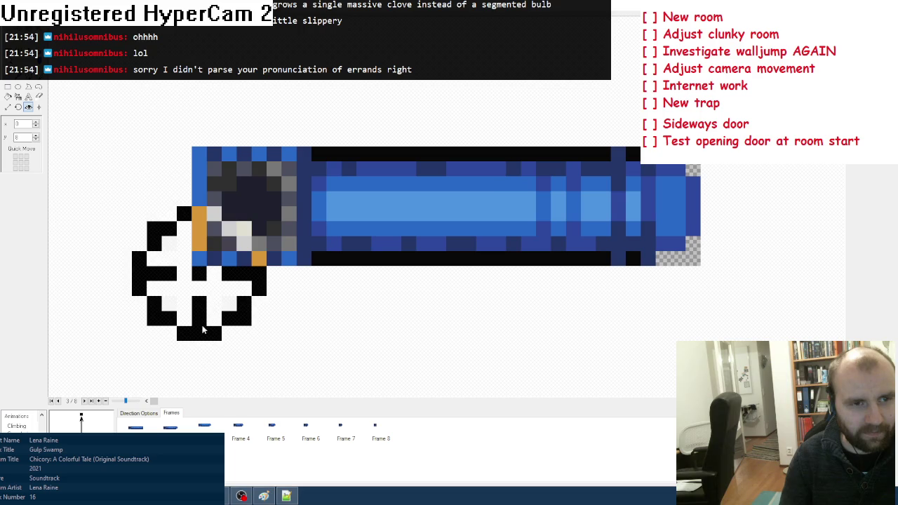
pyautogui.click(245, 440)
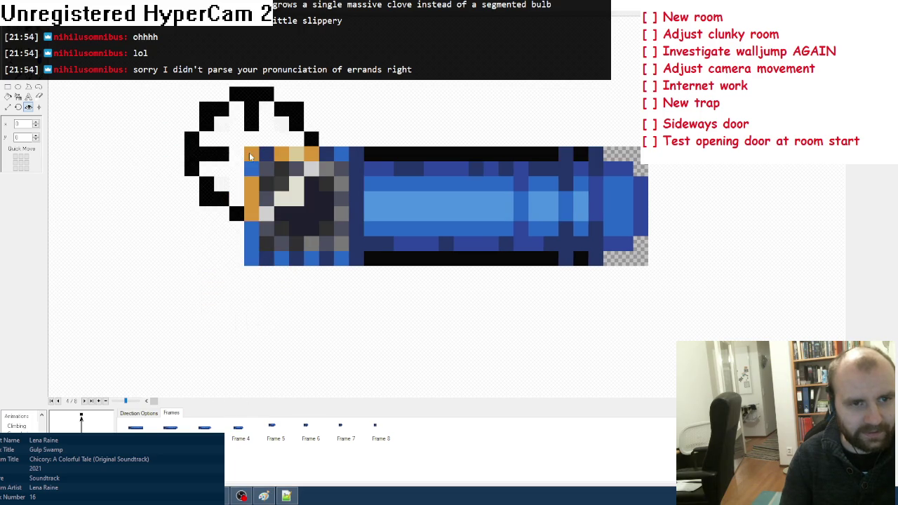
pyautogui.click(293, 438)
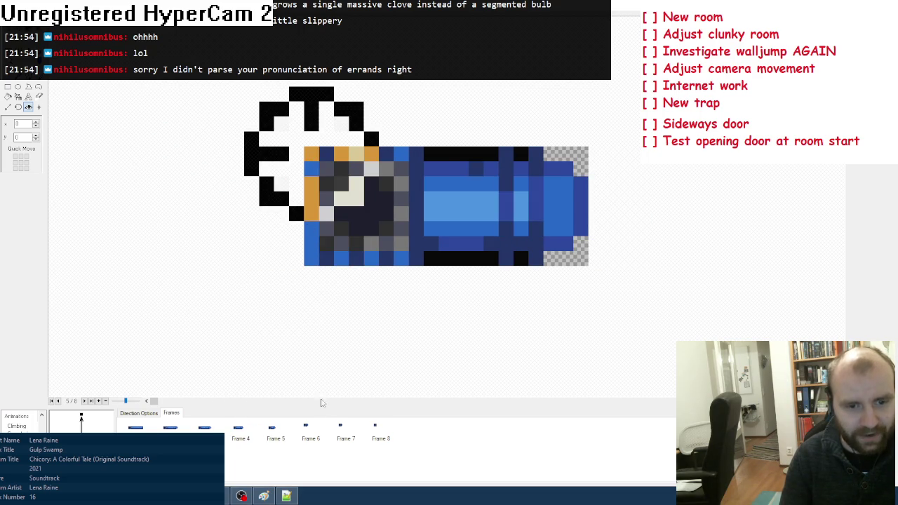
pyautogui.press('Right')
pyautogui.click(344, 435)
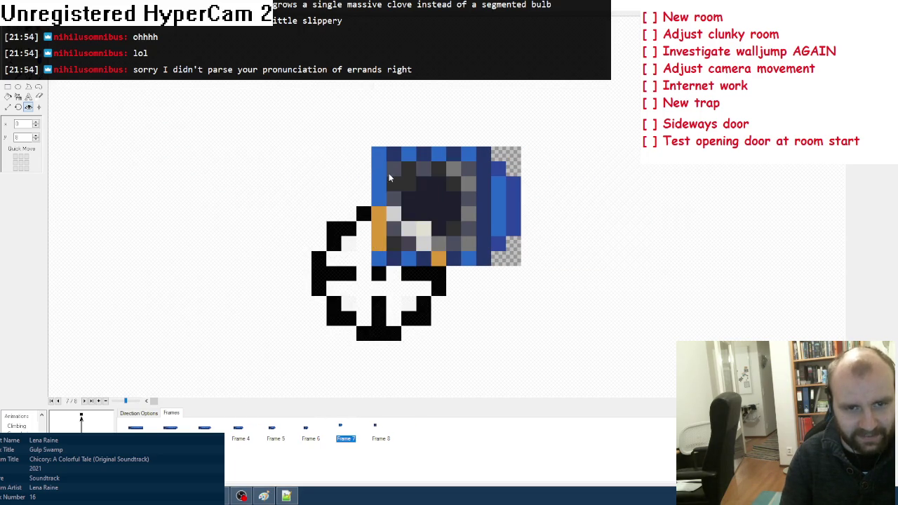
pyautogui.click(382, 435)
pyautogui.press('Up')
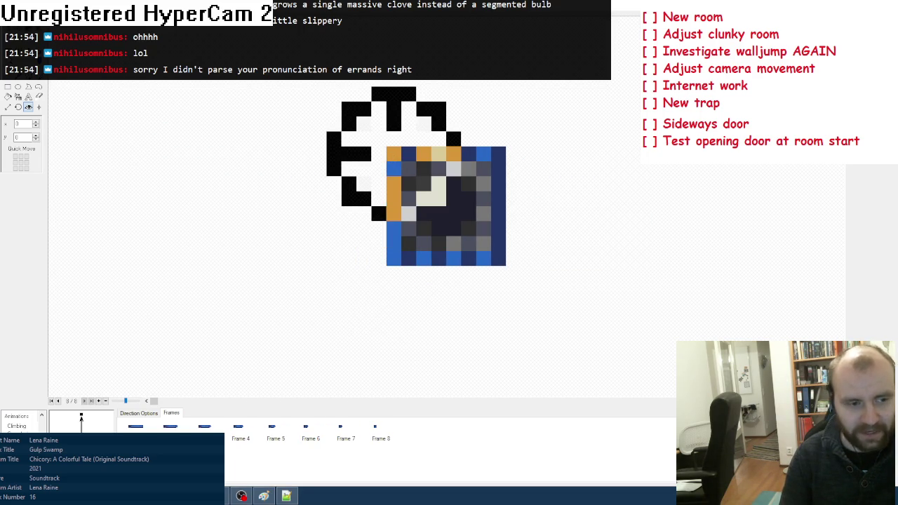
pyautogui.press('Down')
pyautogui.press('Down')
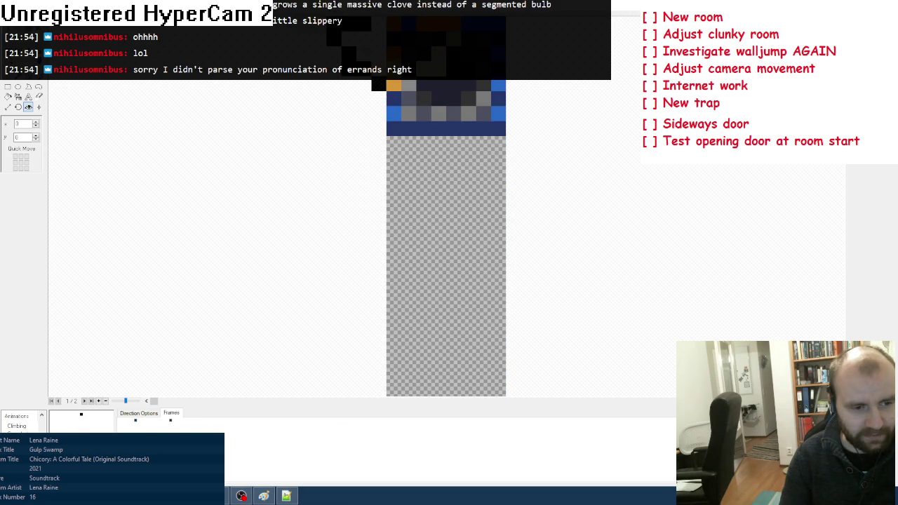
# Delete the blank frame from the two-frame door animation and copy-paste the door frame
pyautogui.rightClick(109, 429)
pyautogui.click(143, 363)
pyautogui.rightClick(80, 421)
pyautogui.click(103, 328)
pyautogui.rightClick(107, 432)
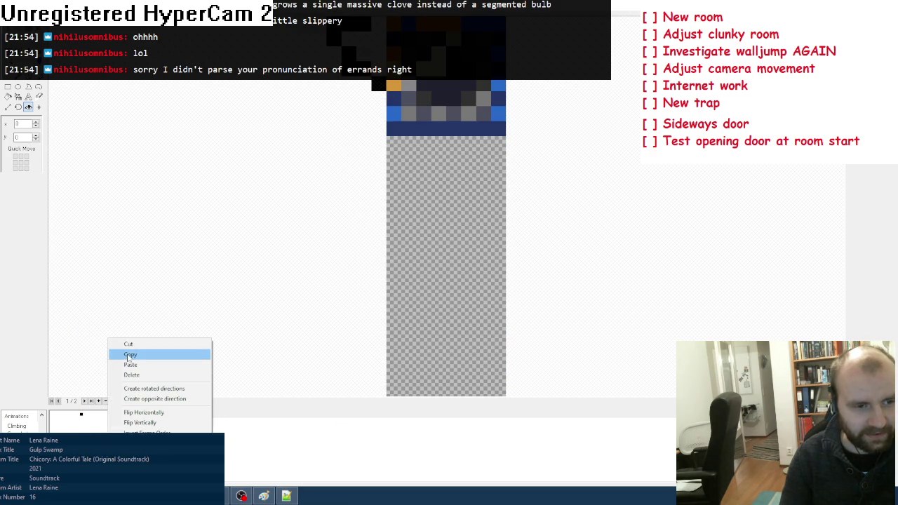
pyautogui.click(123, 355)
pyautogui.rightClick(81, 421)
pyautogui.click(110, 341)
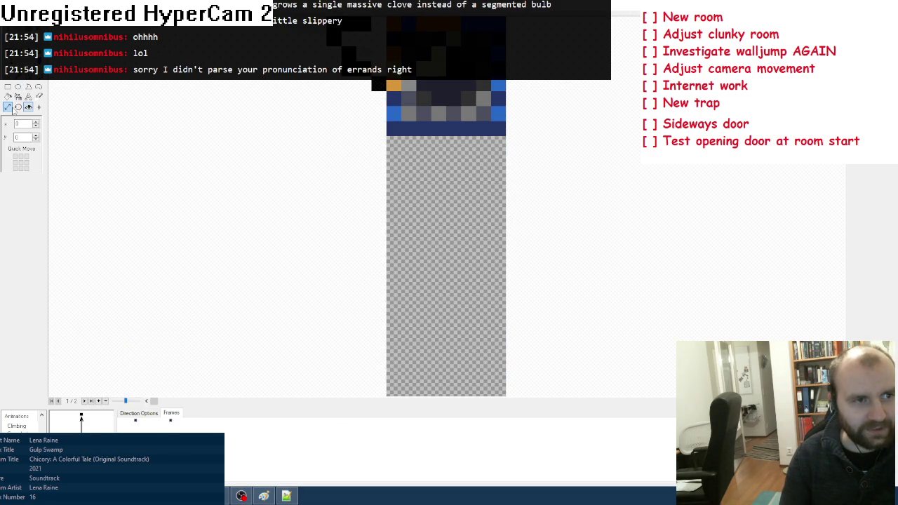
# Check both frames' hot spots, compare with the Slipped and Stopped animations, then exit to the level
pyautogui.click(28, 106)
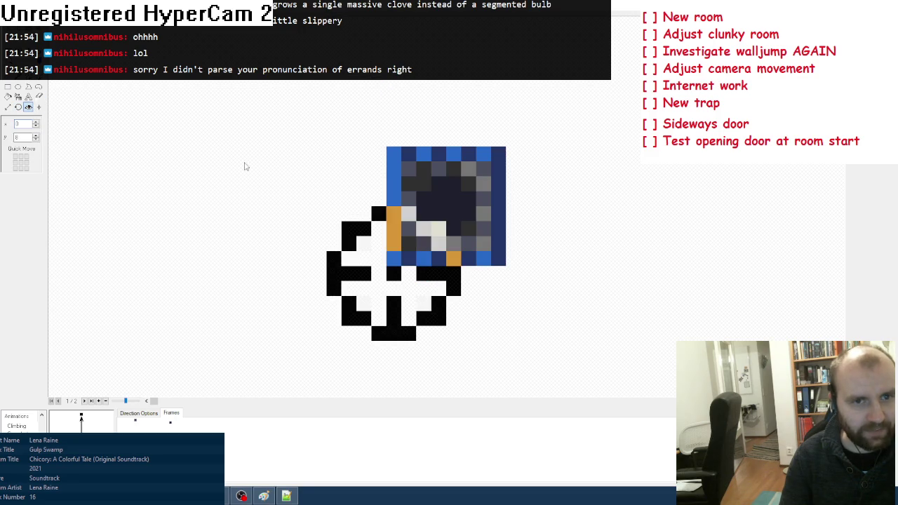
pyautogui.press('Right')
pyautogui.click(18, 107)
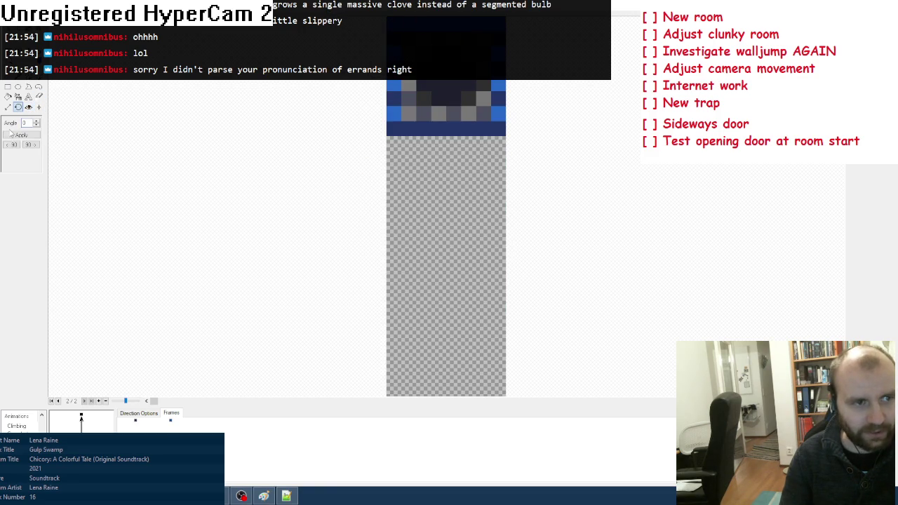
pyautogui.click(28, 106)
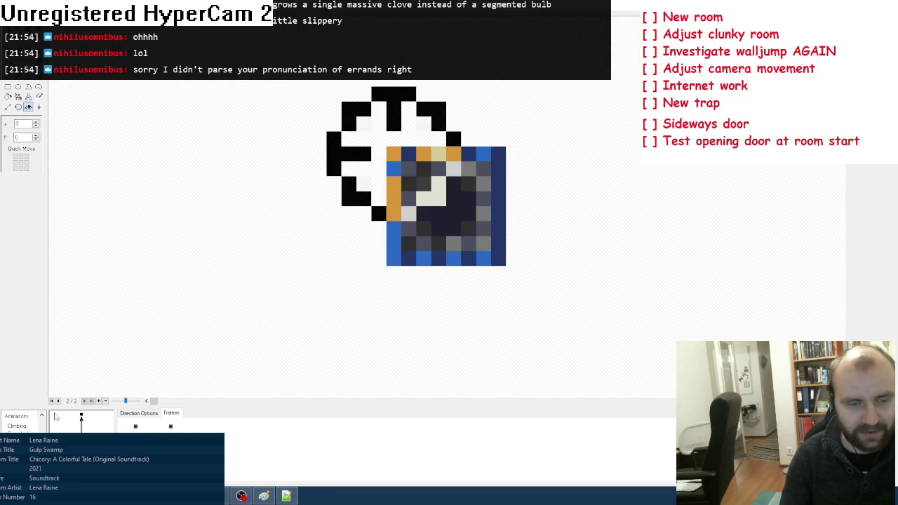
pyautogui.click(16, 426)
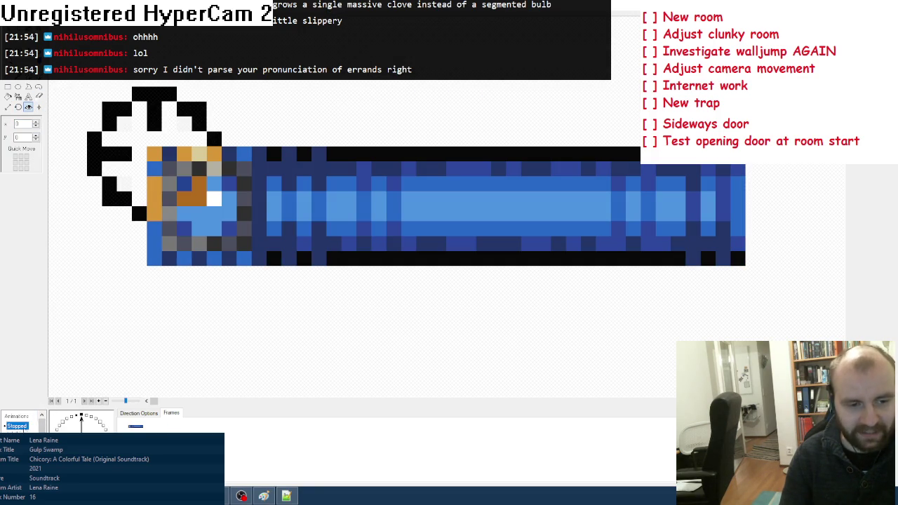
pyautogui.press('Down')
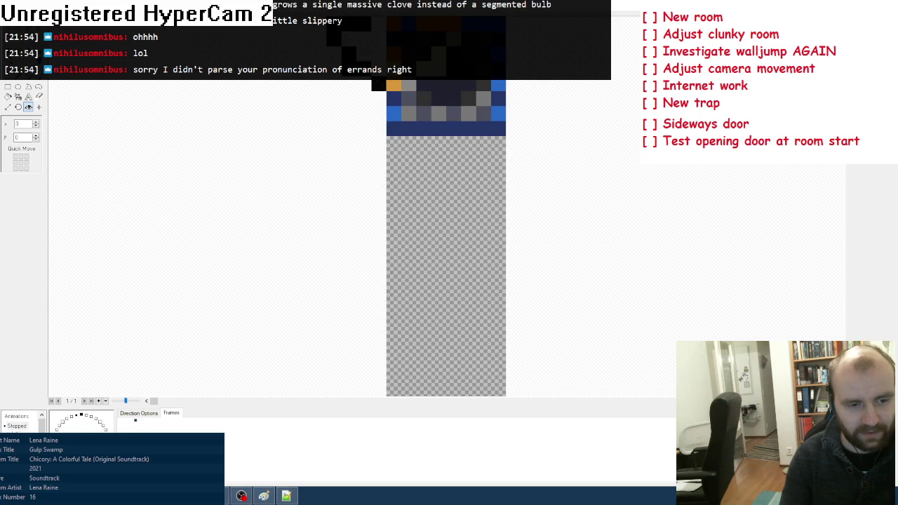
pyautogui.press('Escape')
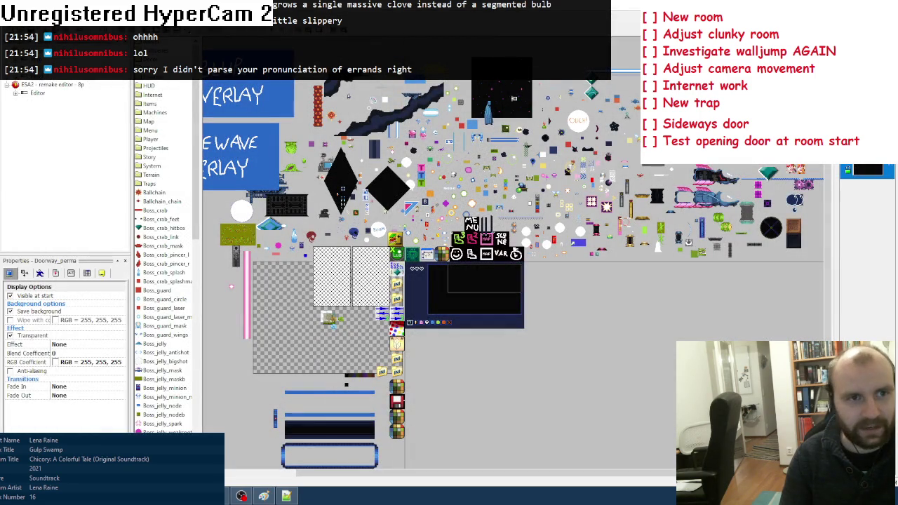
# Expand the Permanent doors group in the event list and select its Alterable String J check event
pyautogui.hotkey('alt', 'Tab')
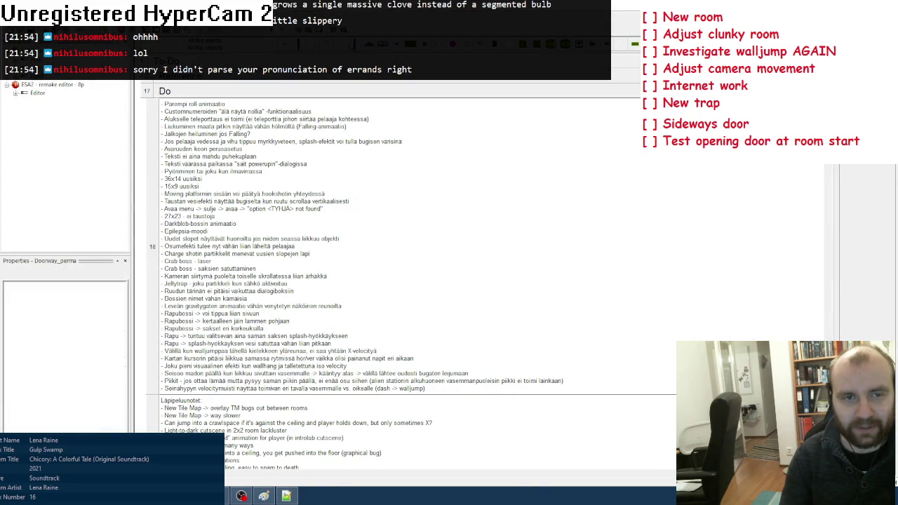
pyautogui.hotkey('alt', 'Tab')
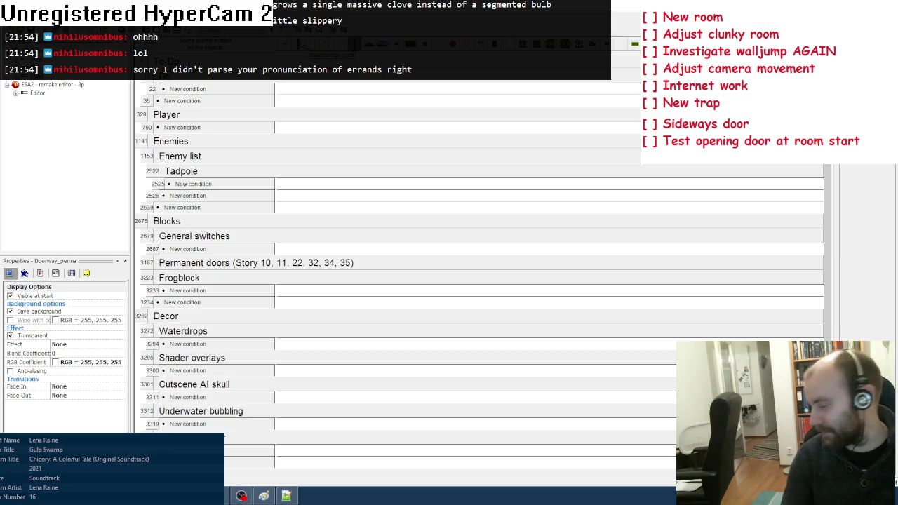
pyautogui.click(265, 268)
pyautogui.scroll(-3, 264, 295)
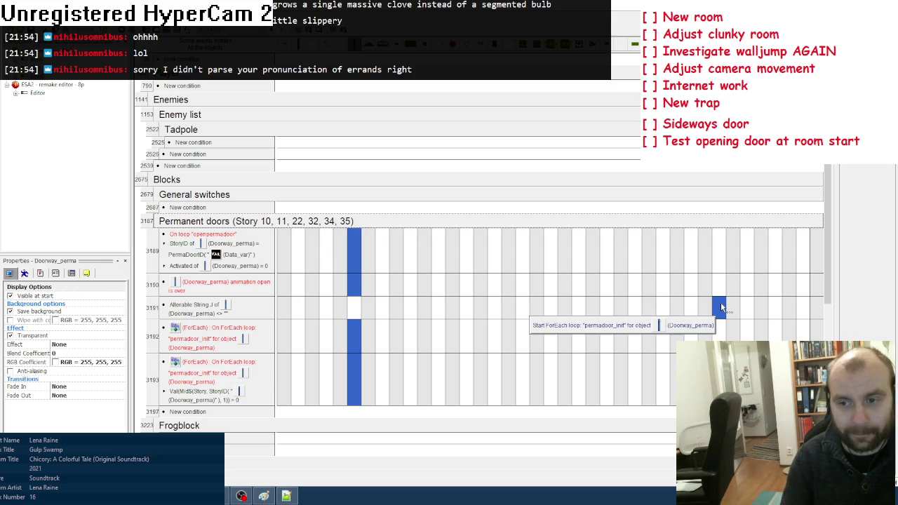
pyautogui.click(155, 314)
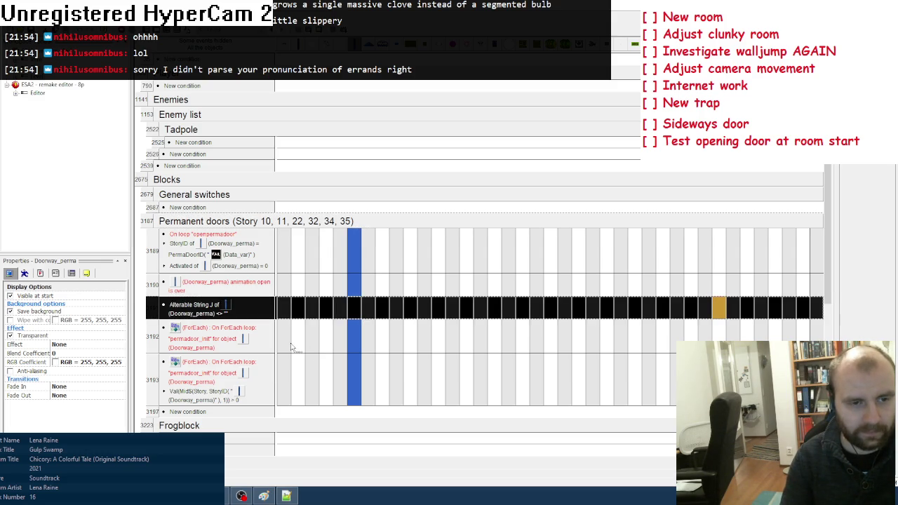
# Duplicate the Alterable String J event and change its condition to compare Alterable String I
pyautogui.click(154, 324)
pyautogui.click(154, 309)
pyautogui.hotkey('ctrl', 'c')
pyautogui.hotkey('ctrl', 'v')
pyautogui.rightClick(205, 311)
pyautogui.click(221, 315)
pyautogui.click(409, 198)
pyautogui.click(365, 251)
pyautogui.click(495, 304)
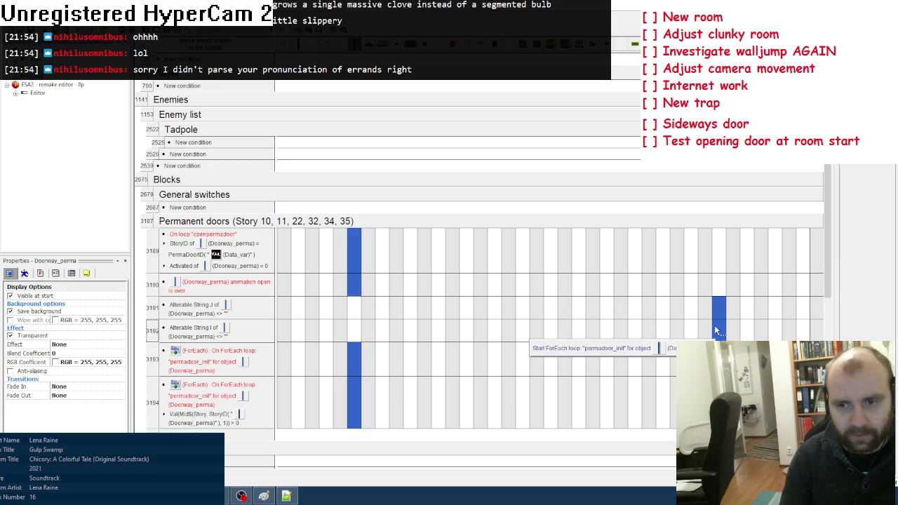
# Rename the copied event's ForEach loop to permadoor_init2 for Doorway_perma
pyautogui.doubleClick(717, 328)
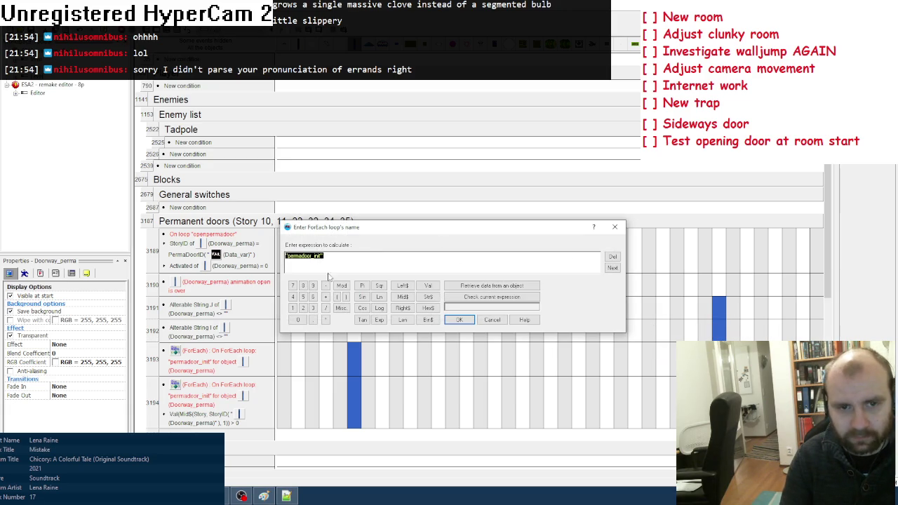
pyautogui.click(462, 320)
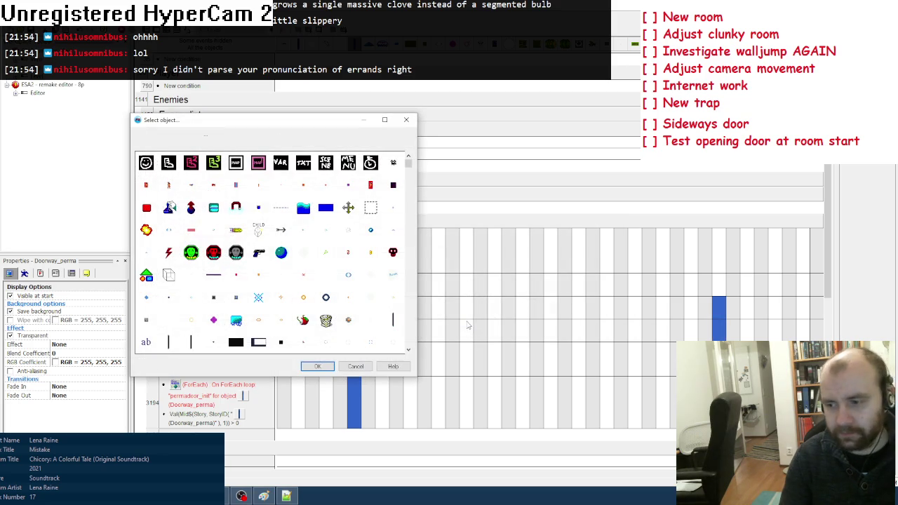
pyautogui.click(317, 366)
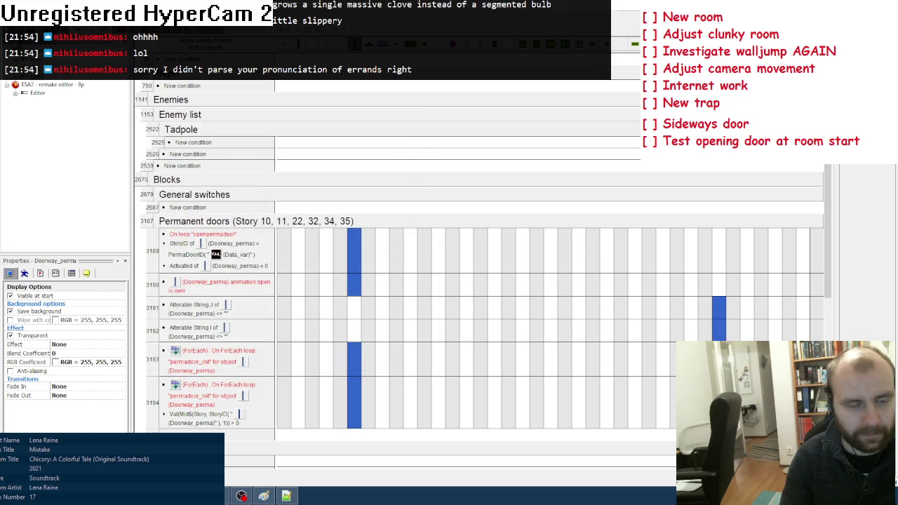
pyautogui.hotkey('alt', 'Tab')
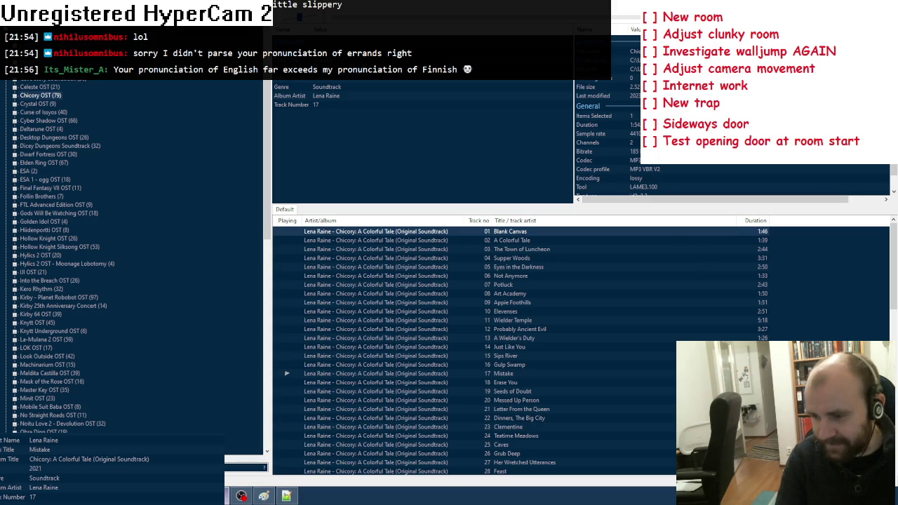
# Go back from foobar2000 to the Fusion event list via the taskbar
pyautogui.click(263, 496)
pyautogui.click(263, 496)
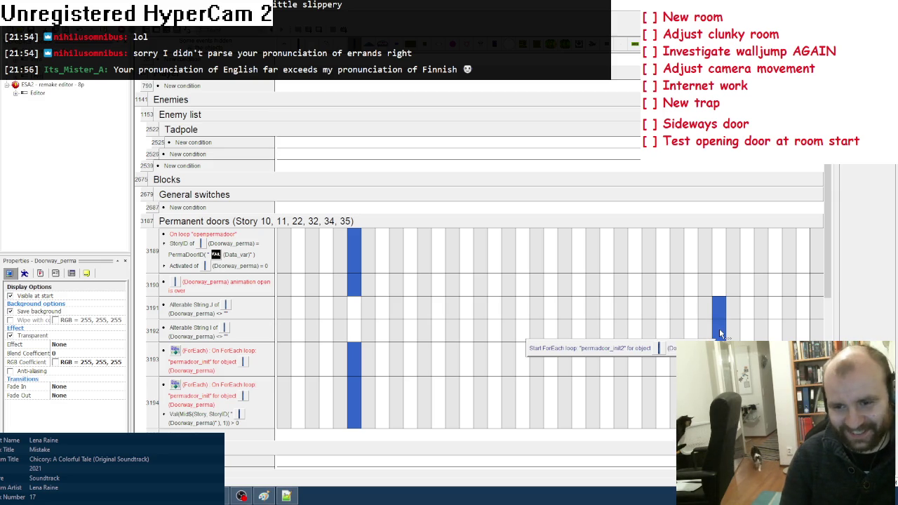
# Duplicate the permadoor_init ForEach event and rename its loop to permadoor_init2 for Doorway_perma
pyautogui.scroll(-1, 351, 347)
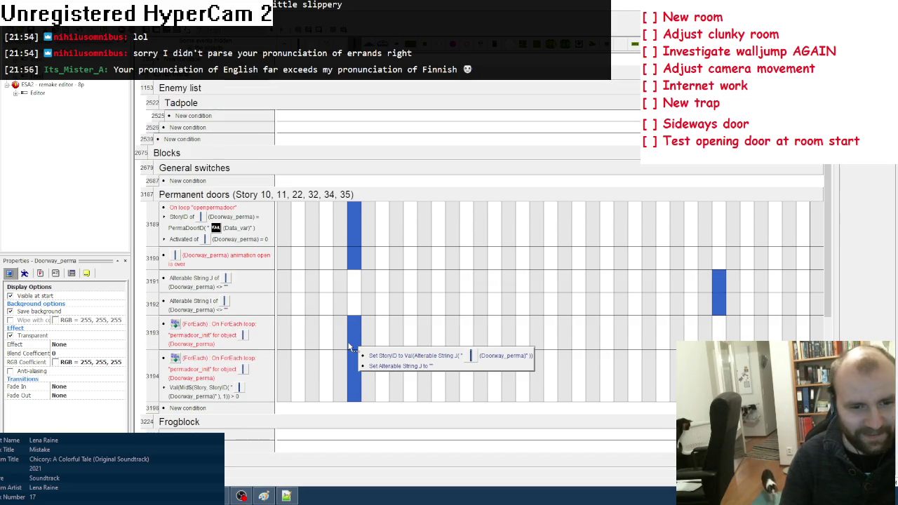
pyautogui.click(147, 341)
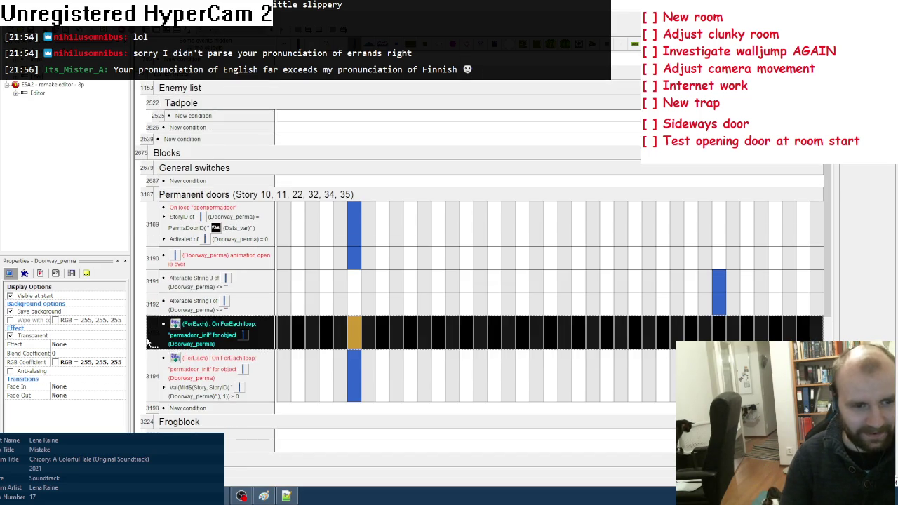
pyautogui.keyDown('ctrl'); pyautogui.click(152, 329); pyautogui.keyUp('ctrl')
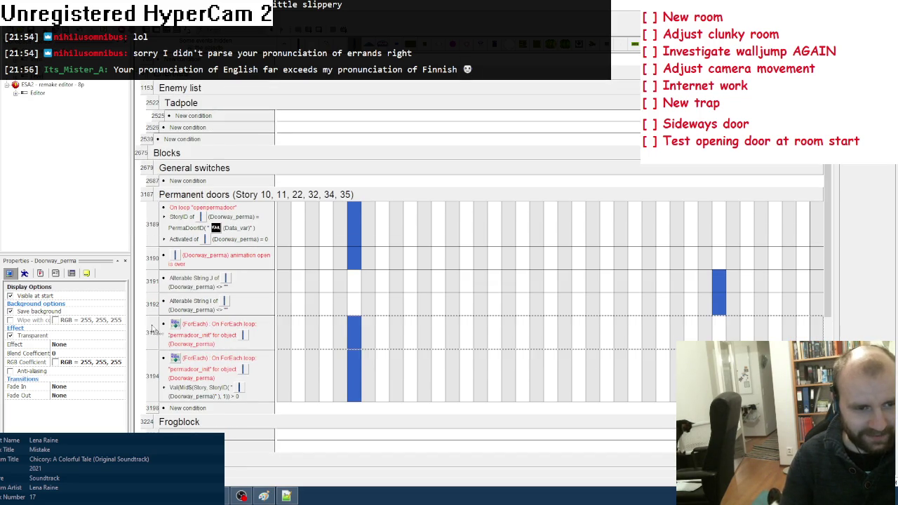
pyautogui.hotkey('ctrl', 'v')
pyautogui.doubleClick(210, 369)
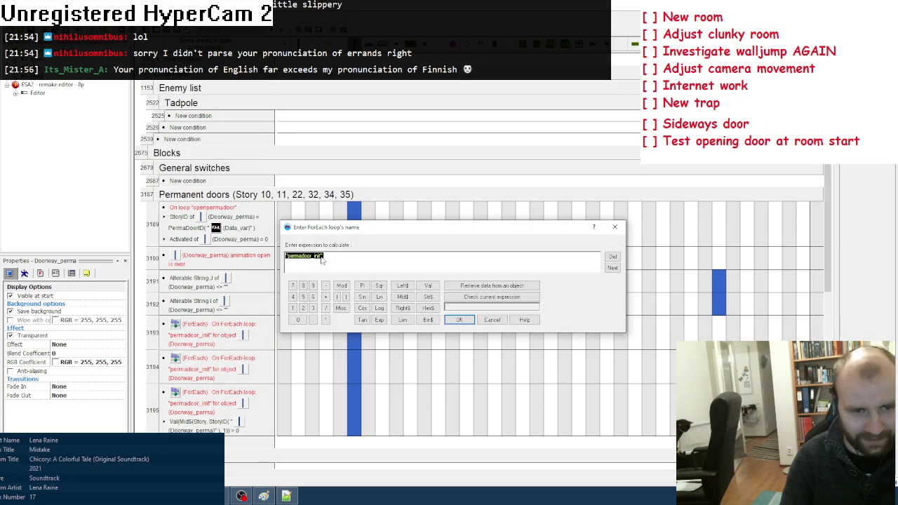
pyautogui.click(460, 319)
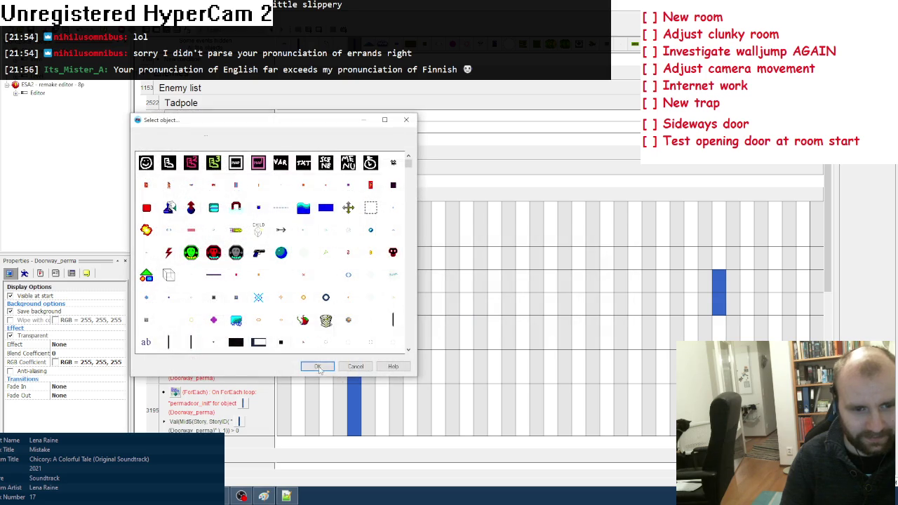
pyautogui.click(317, 366)
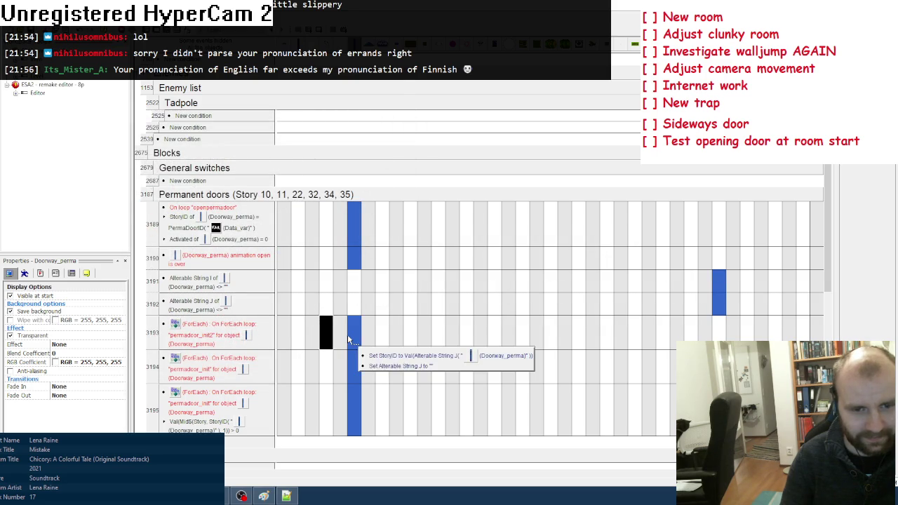
# Add a condition that Doorway_perma's Alterable String I equals "hor"
pyautogui.rightClick(214, 333)
pyautogui.click(231, 364)
pyautogui.moveTo(408, 168); pyautogui.dragTo(408, 348)
pyautogui.rightClick(239, 262)
pyautogui.moveTo(280, 337)
pyautogui.click(362, 348)
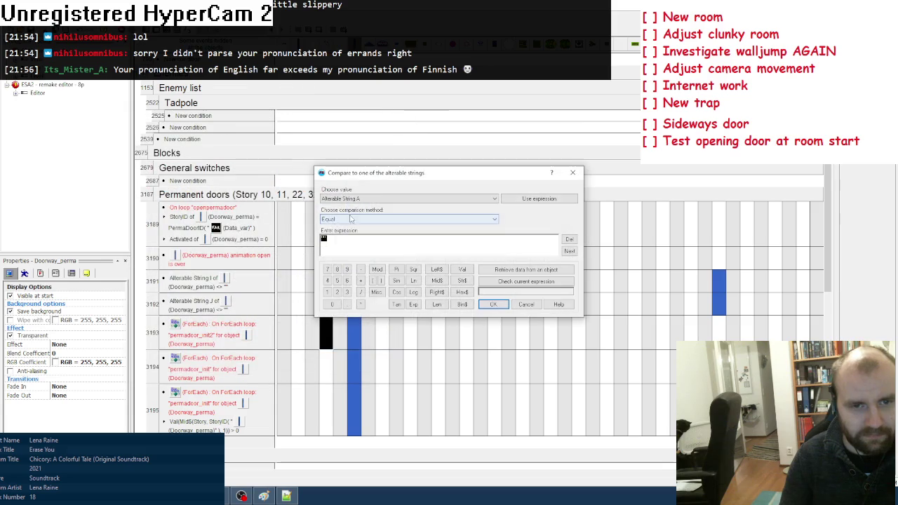
pyautogui.click(406, 199)
pyautogui.click(322, 242)
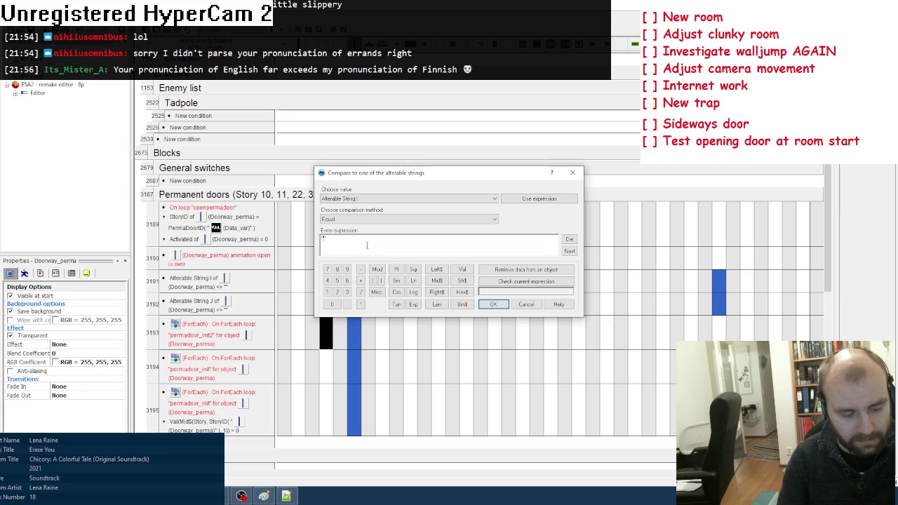
pyautogui.write('hot')
pyautogui.click(494, 304)
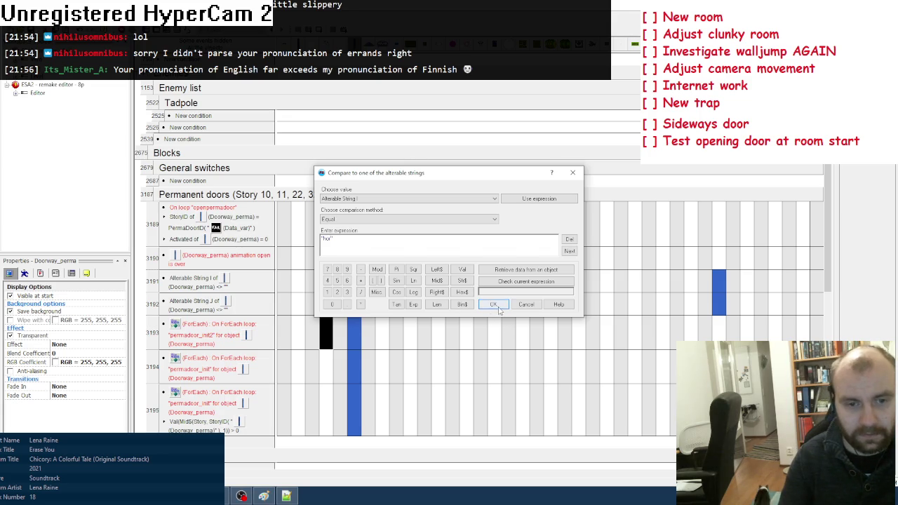
# Add a Doorway_perma action setting Alterable String I
pyautogui.rightClick(387, 338)
pyautogui.click(491, 334)
pyautogui.click(494, 208)
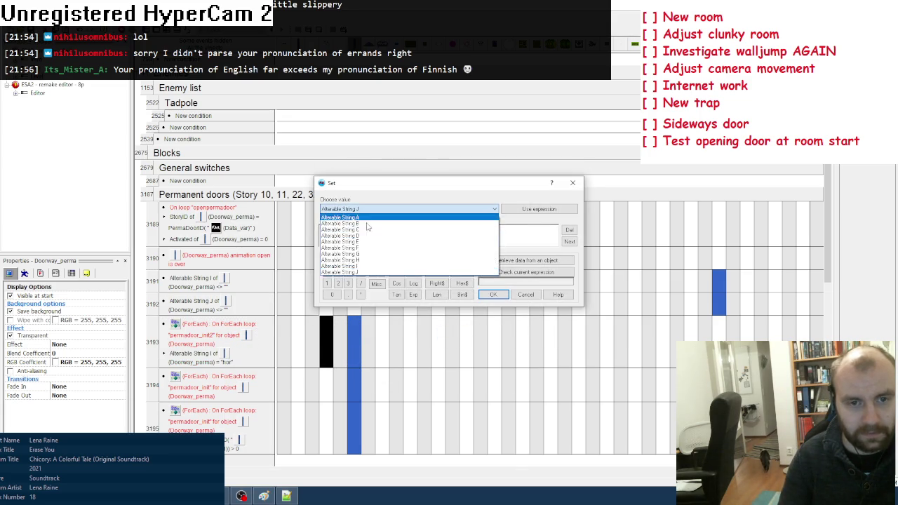
pyautogui.click(393, 267)
pyautogui.click(482, 296)
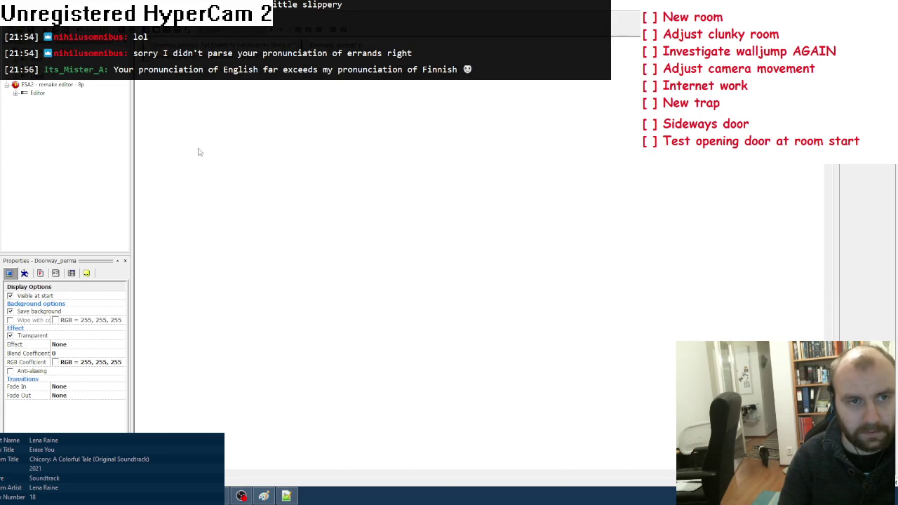
# Redraw the event grid, then start and cancel a Set value action for Doorway_perma
pyautogui.rightClick(195, 79)
pyautogui.click(225, 133)
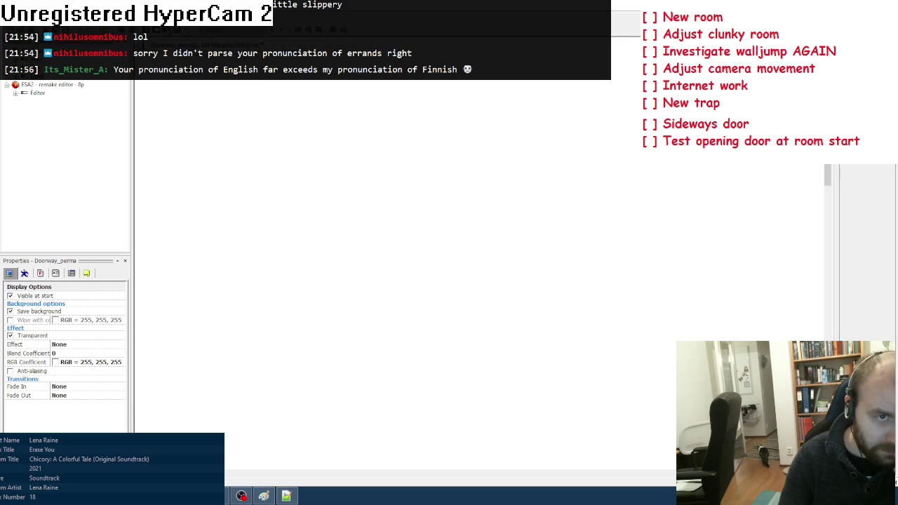
pyautogui.rightClick(355, 282)
pyautogui.moveTo(434, 185)
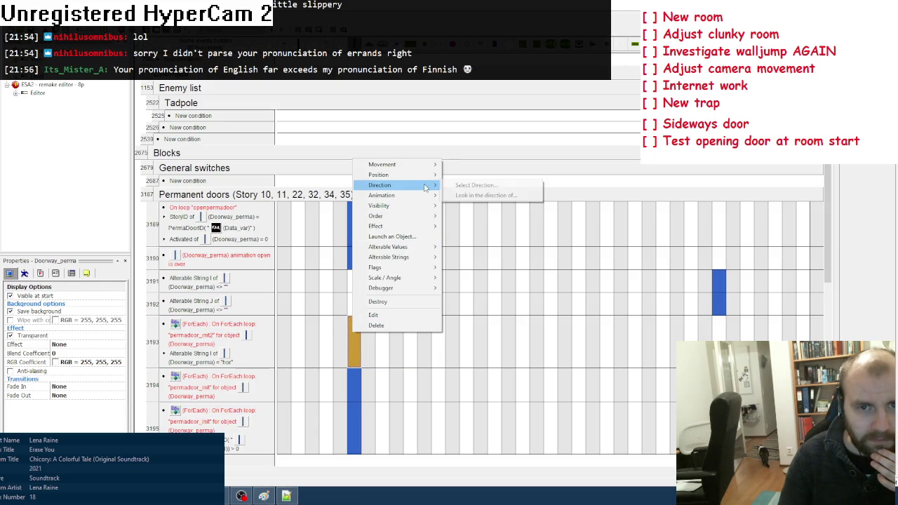
pyautogui.moveTo(407, 246)
pyautogui.click(463, 246)
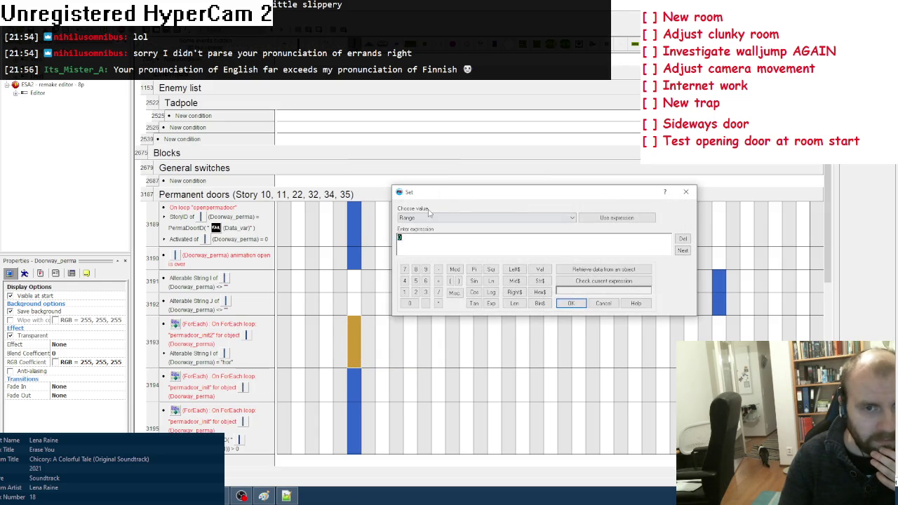
pyautogui.click(424, 218)
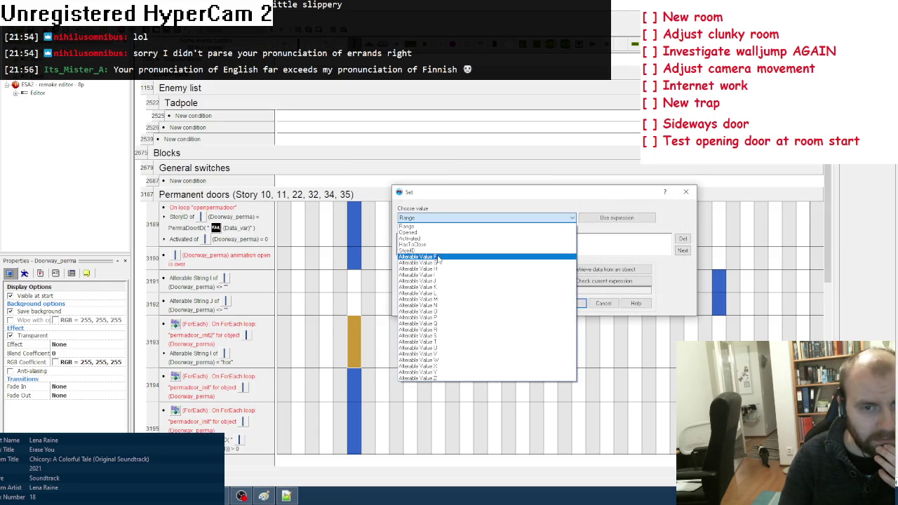
pyautogui.click(596, 308)
pyautogui.click(601, 307)
# Add a Doorway_perma action setting the door to a new direction
pyautogui.rightClick(355, 347)
pyautogui.moveTo(400, 199)
pyautogui.click(477, 197)
pyautogui.click(422, 298)
pyautogui.click(421, 325)
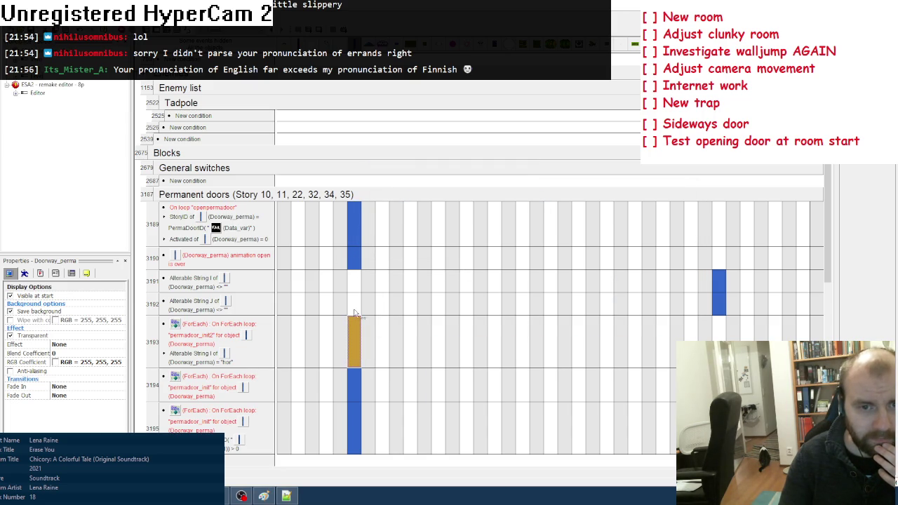
# Scroll the event list and view the object's events and behaviours properties
pyautogui.scroll(-1, 349, 424)
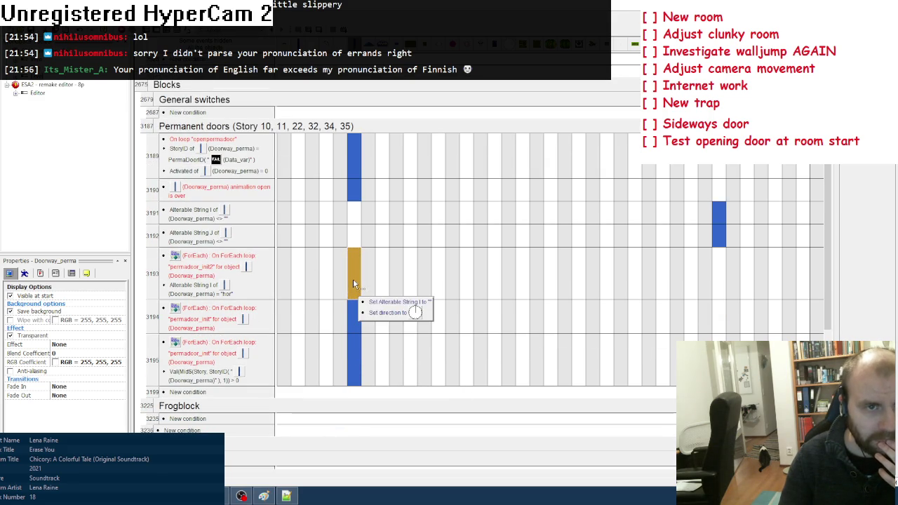
pyautogui.click(71, 272)
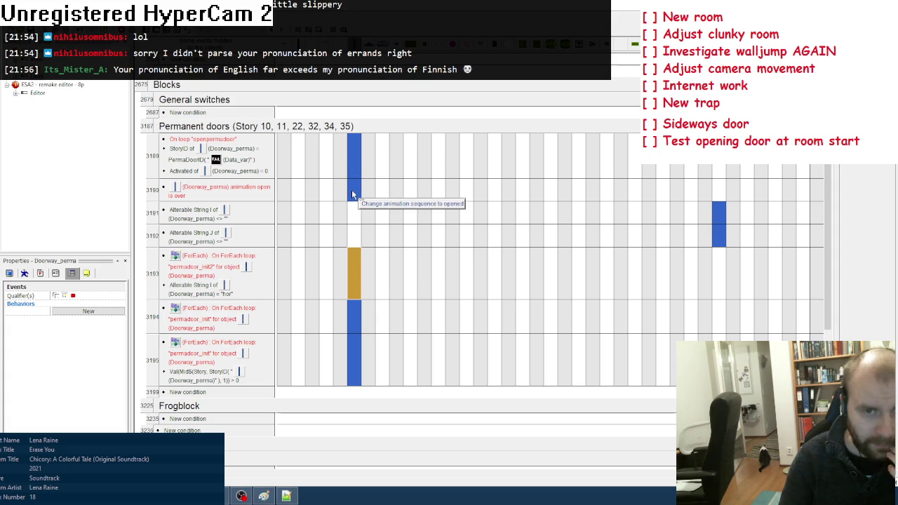
pyautogui.click(353, 155)
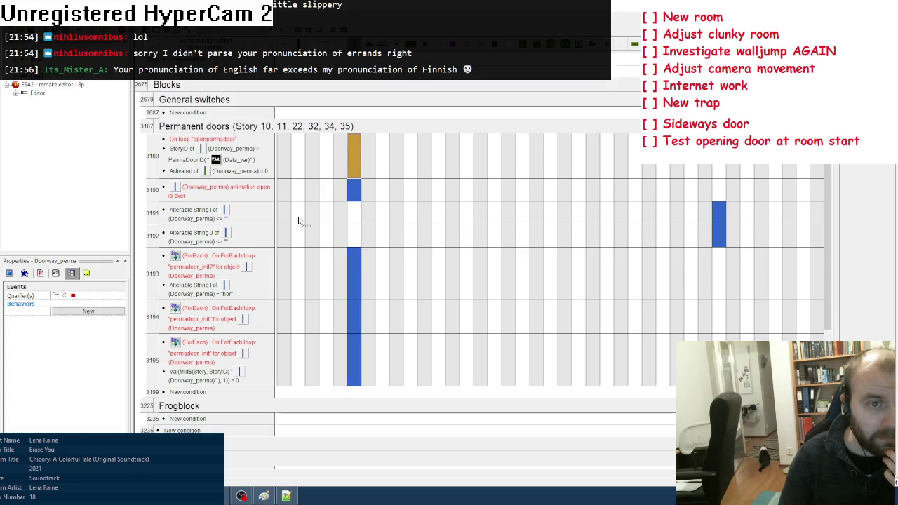
pyautogui.scroll(1, 299, 222)
pyautogui.scroll(4, 322, 232)
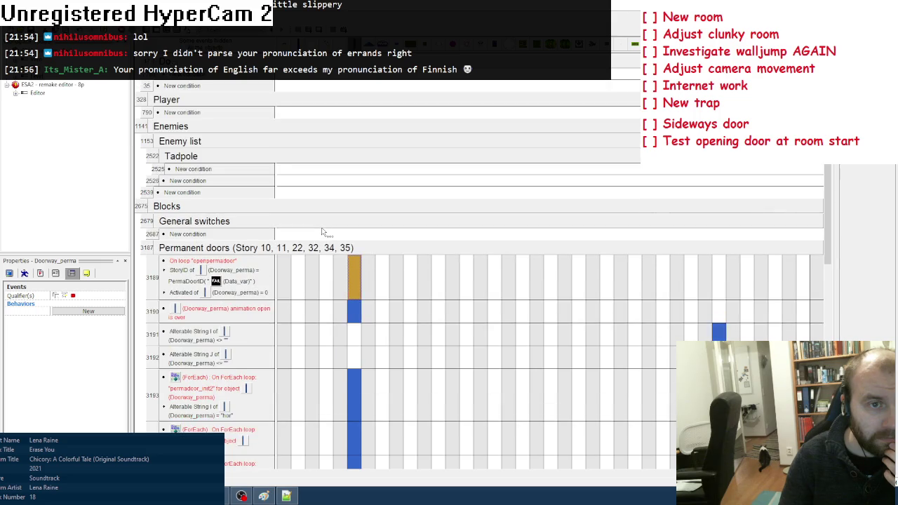
pyautogui.scroll(-3, 322, 231)
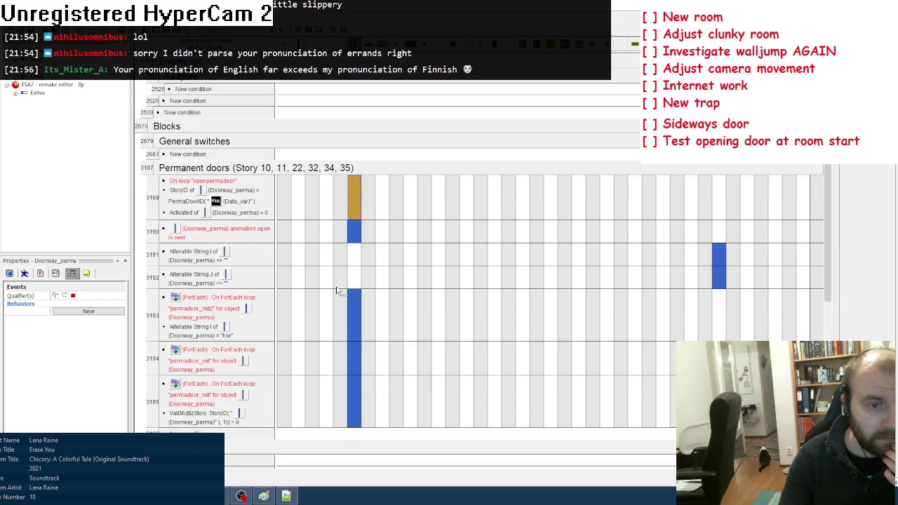
# Copy the horizontal-direction frame of the Doorway_perma sprite
pyautogui.doubleClick(33, 92)
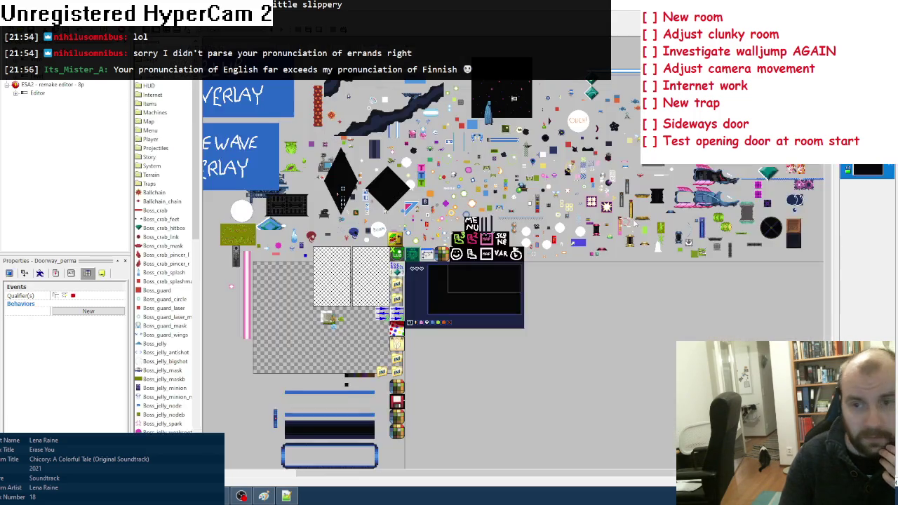
pyautogui.doubleClick(704, 230)
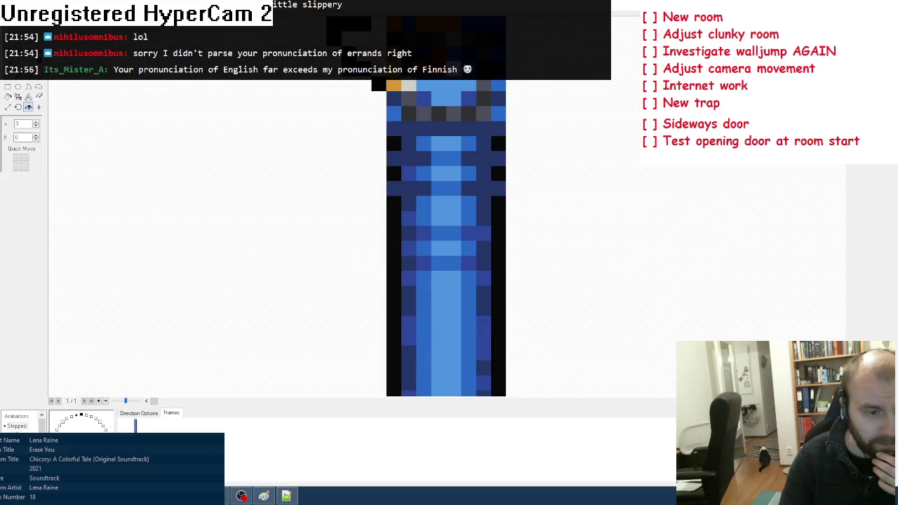
pyautogui.click(81, 417)
pyautogui.rightClick(139, 429)
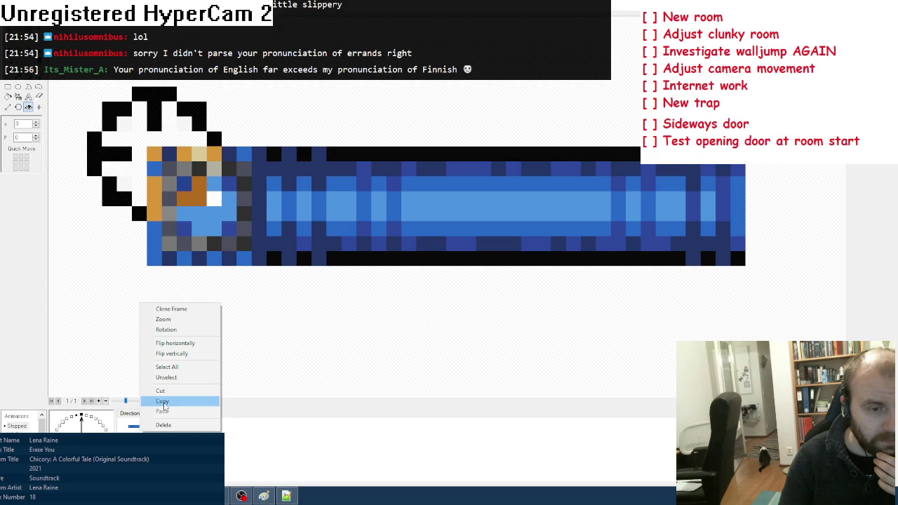
pyautogui.click(164, 402)
pyautogui.press('Escape')
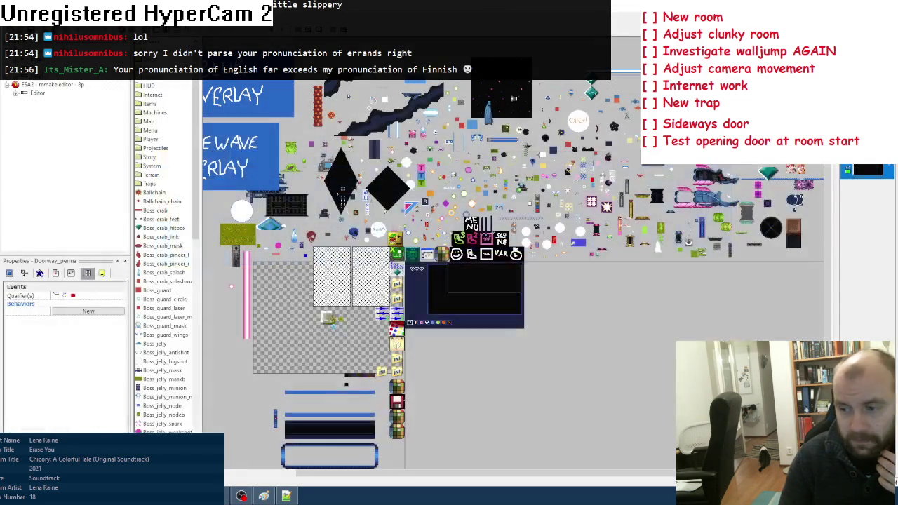
# Paste the door as Frame 249 of the editor sprite object and set its hot spot to Y 8
pyautogui.doubleClick(38, 92)
pyautogui.click(461, 92)
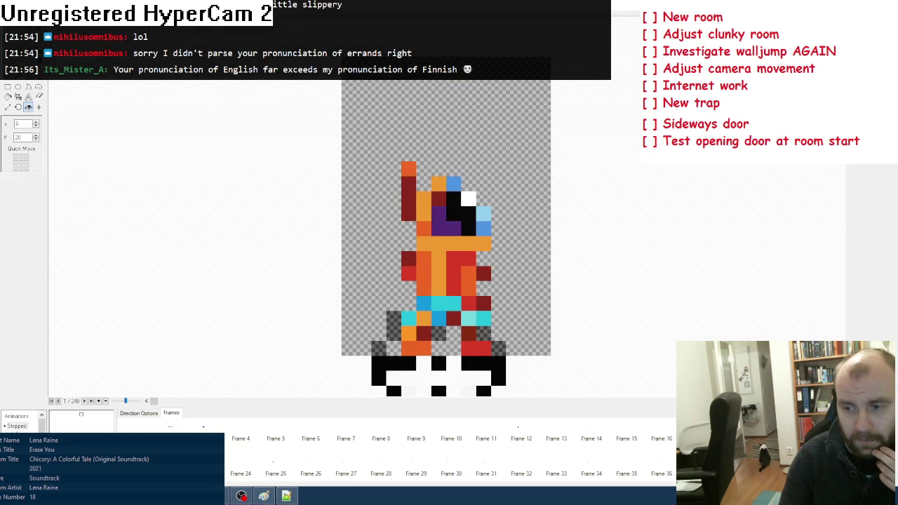
pyautogui.scroll(-10, 449, 456)
pyautogui.rightClick(501, 465)
pyautogui.click(533, 442)
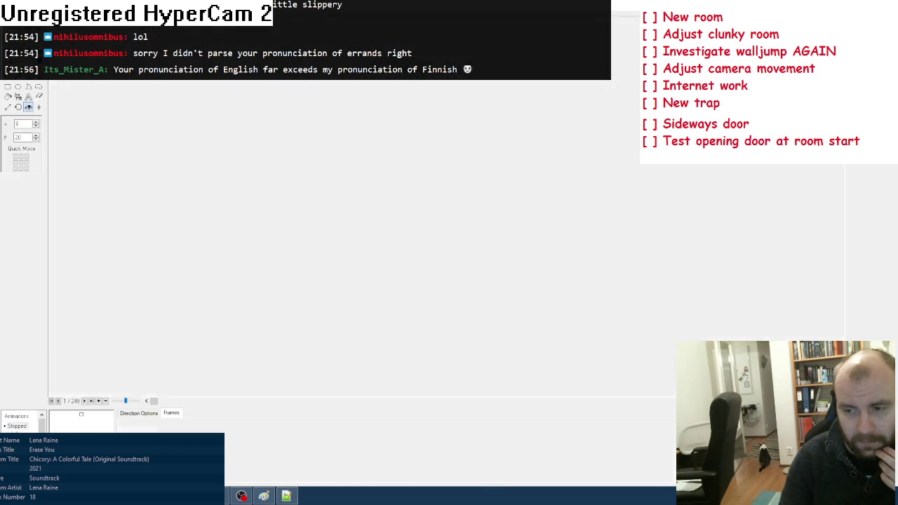
pyautogui.click(410, 476)
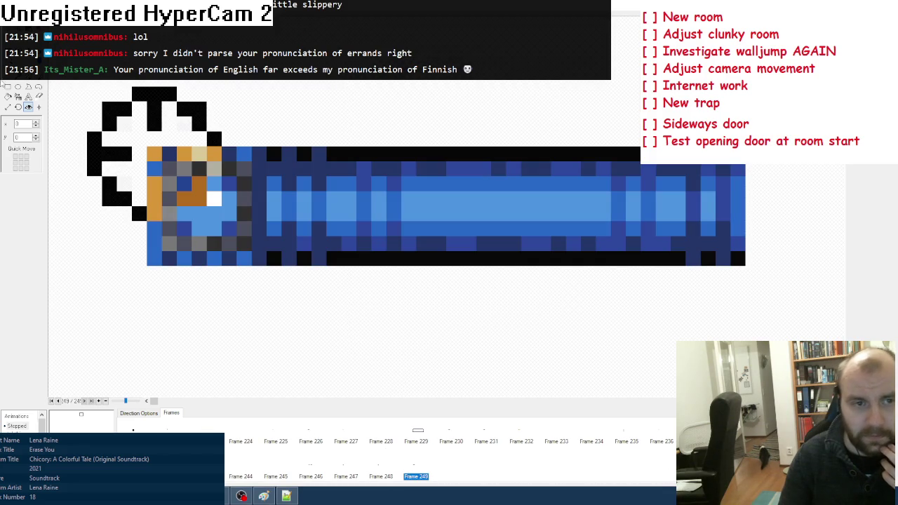
pyautogui.moveTo(185, 283); pyautogui.dragTo(185, 162)
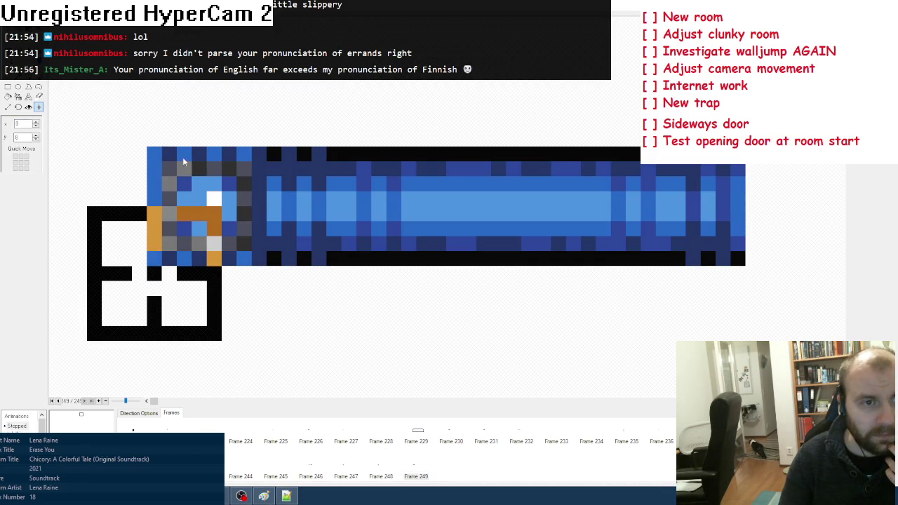
pyautogui.click(423, 441)
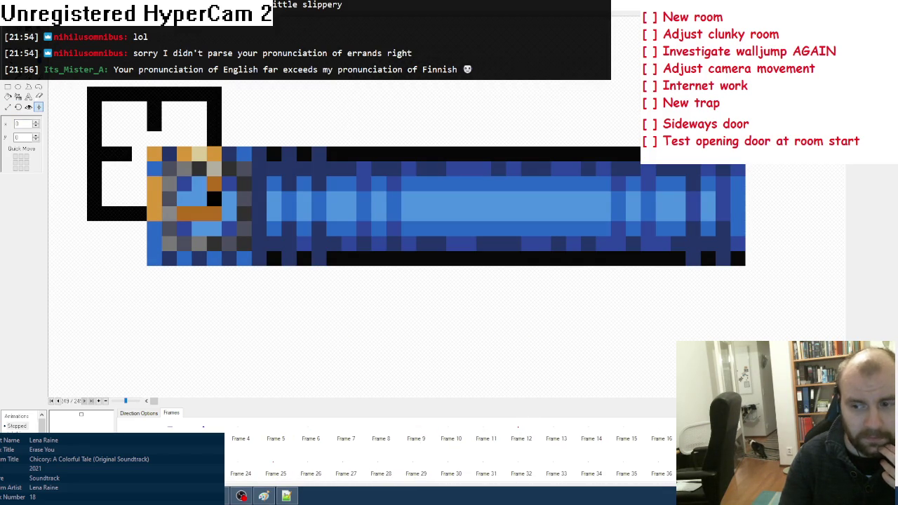
pyautogui.click(28, 106)
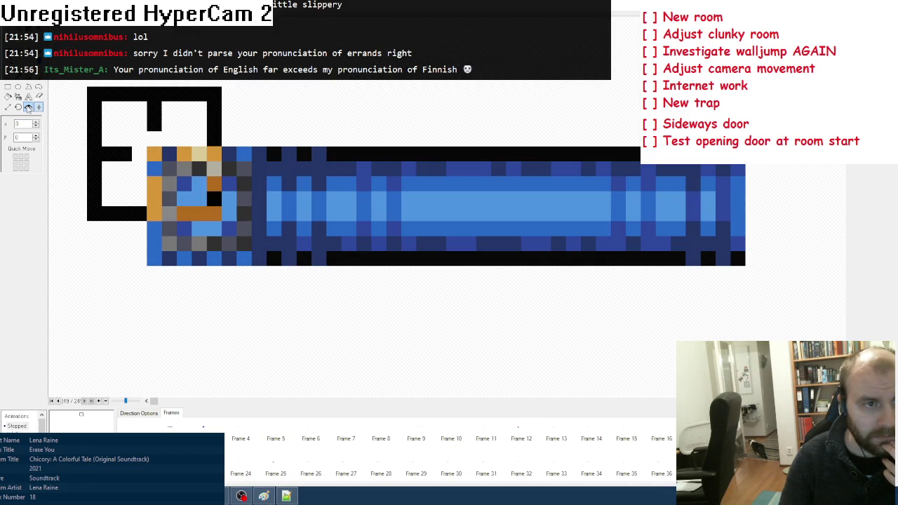
pyautogui.hotkey('alt', 'Tab')
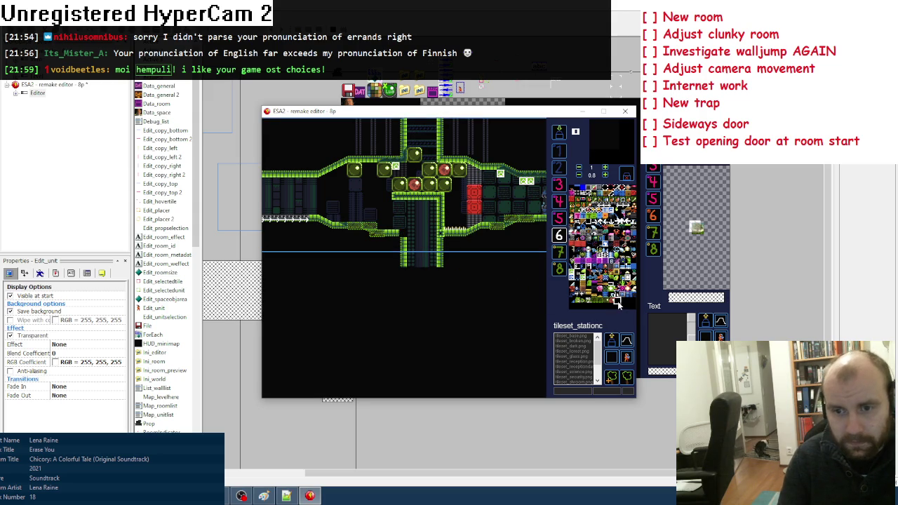
# Close the level editor and open the ESA 2 object list text file from Omat in Notepad++
pyautogui.click(625, 111)
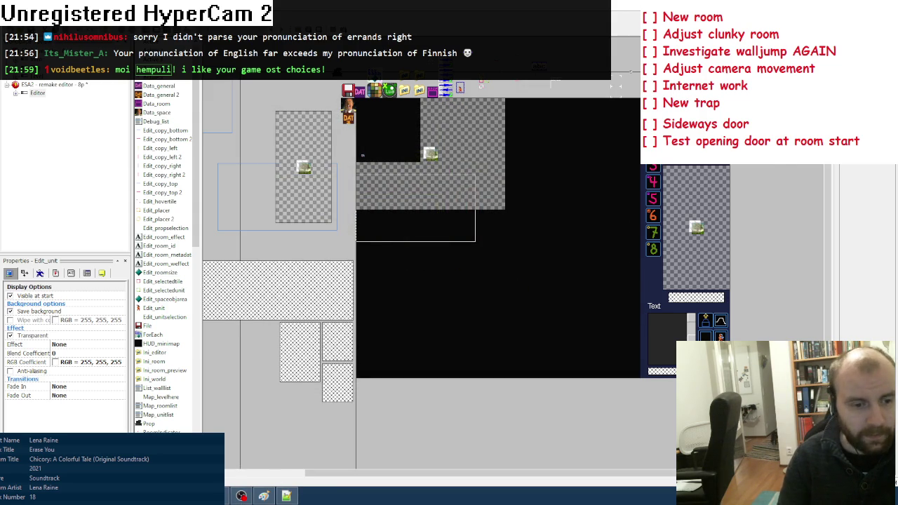
pyautogui.hotkey('alt', 'Tab')
pyautogui.click(31, 136)
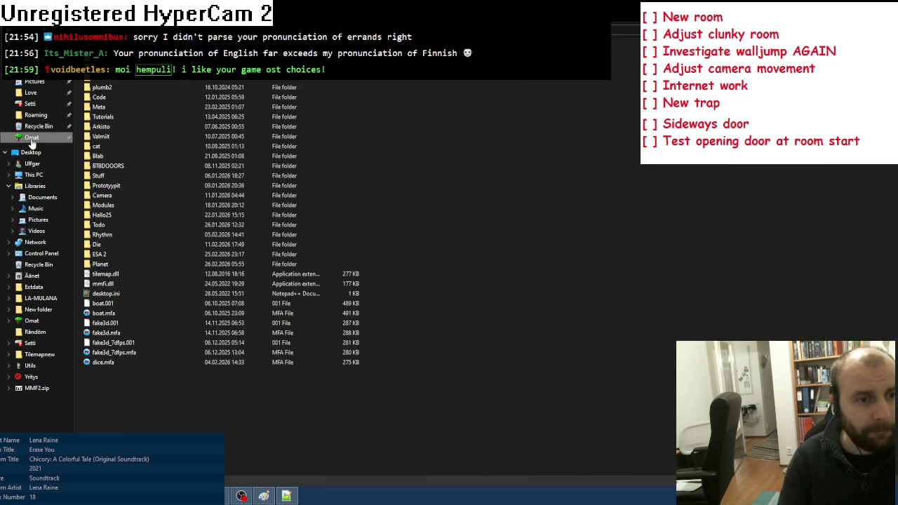
pyautogui.doubleClick(98, 264)
pyautogui.hotkey('alt', 'Left')
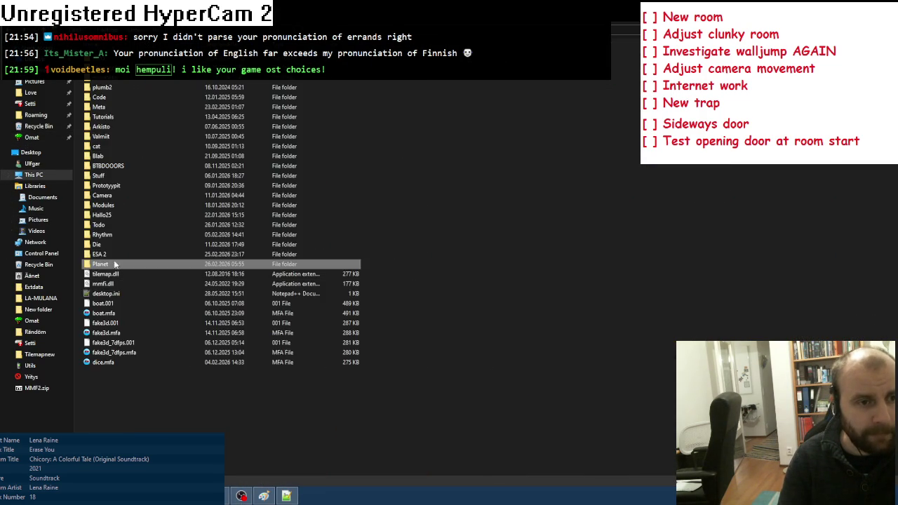
pyautogui.doubleClick(112, 253)
pyautogui.doubleClick(176, 79)
pyautogui.doubleClick(203, 194)
pyautogui.scroll(-20, 195, 319)
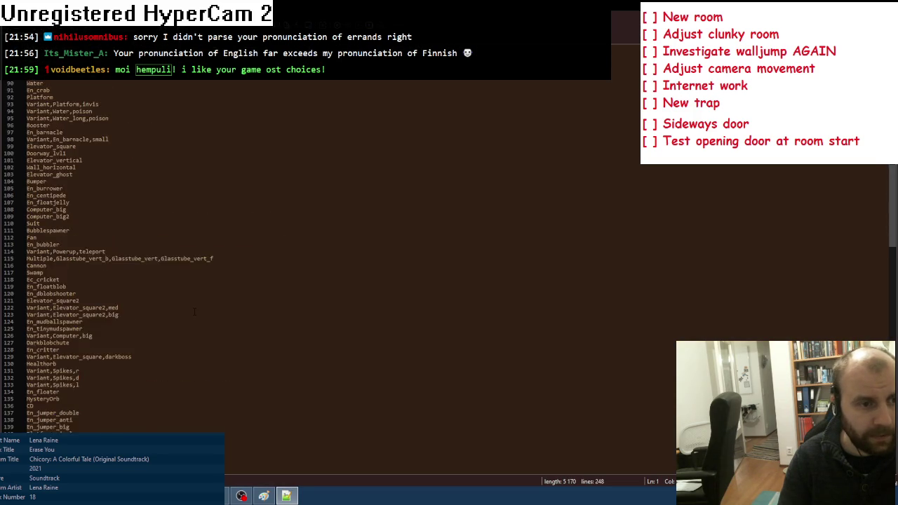
# Append line 249 'Variant,Doorway_perma,hor' after line 248 of the object list
pyautogui.click(195, 311)
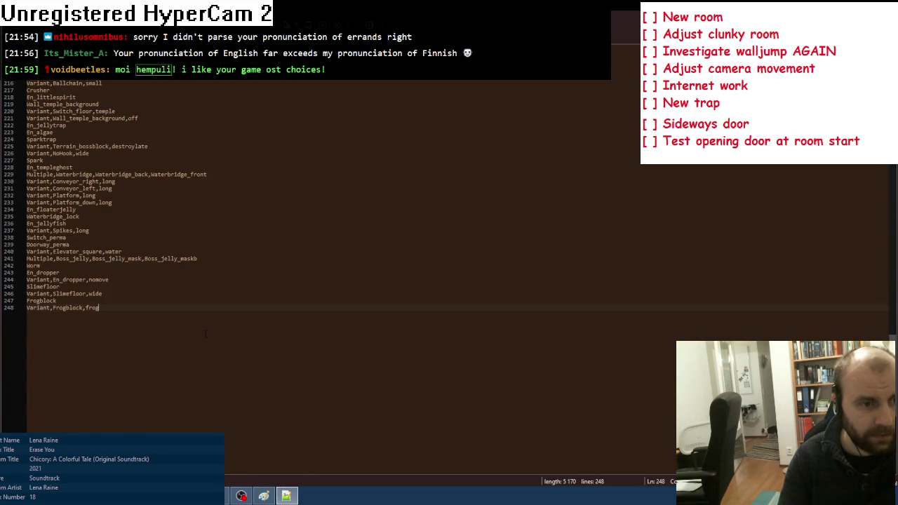
pyautogui.press('Return')
pyautogui.write('Variant,')
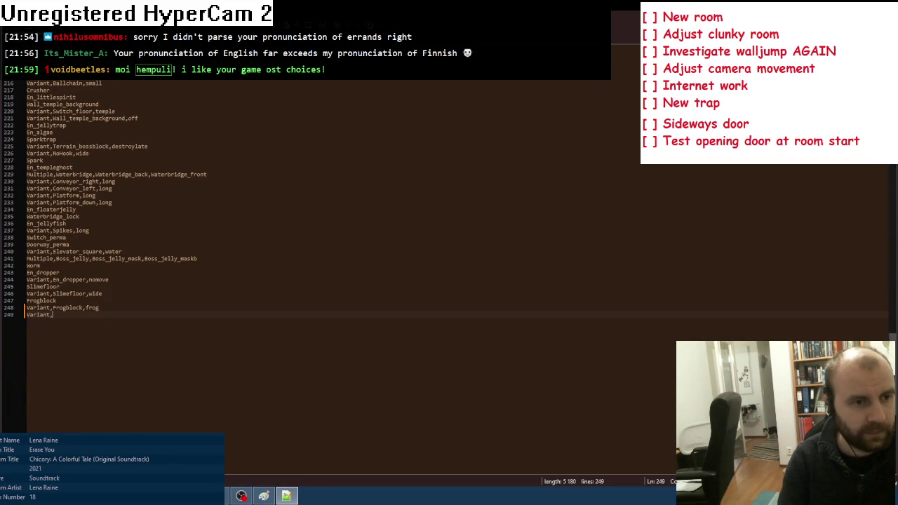
pyautogui.write('Doorwat_')
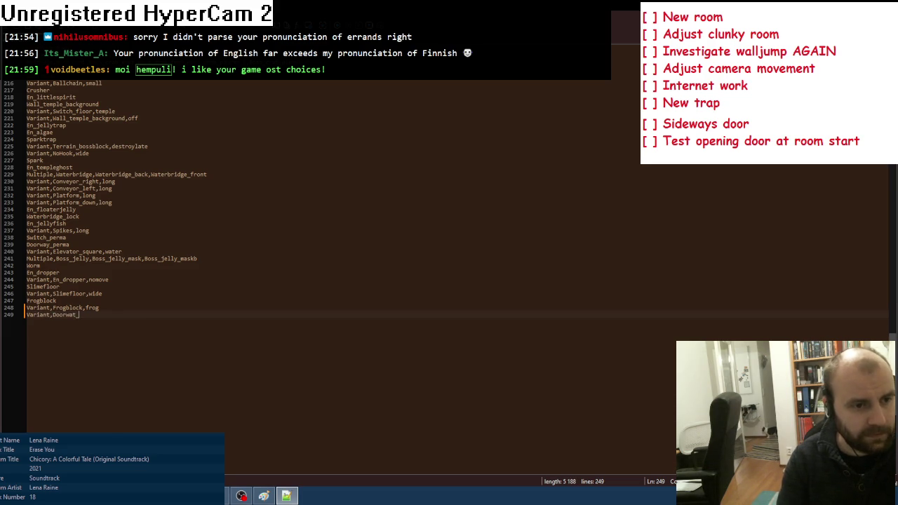
pyautogui.press('BackSpace')
pyautogui.write('y_perma')
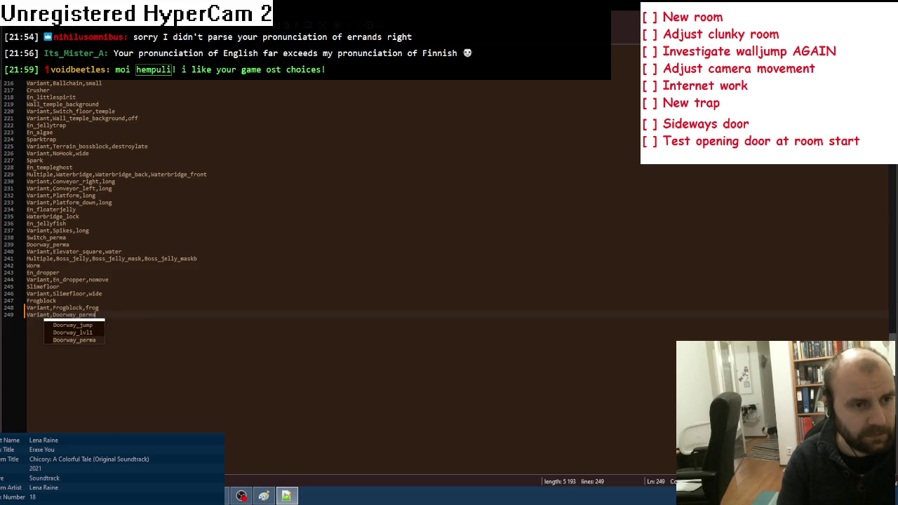
pyautogui.write(',hor')
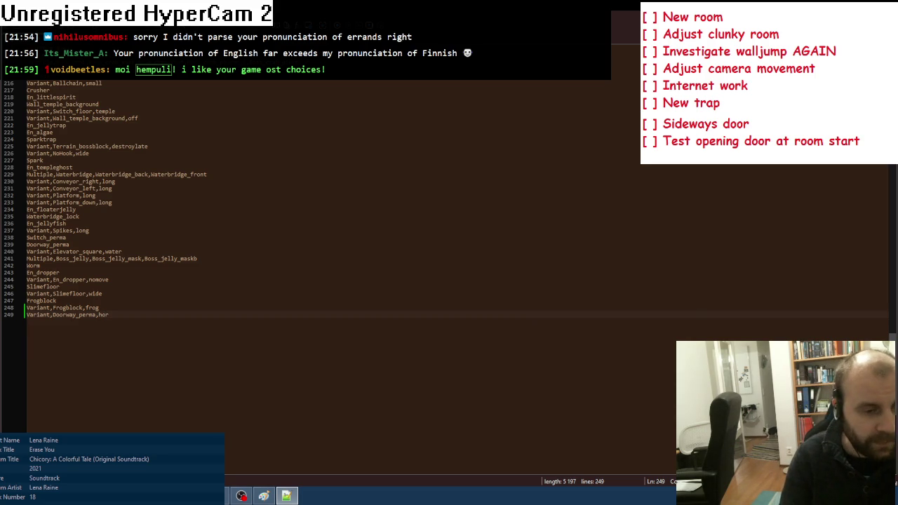
pyautogui.hotkey('alt', 'Tab')
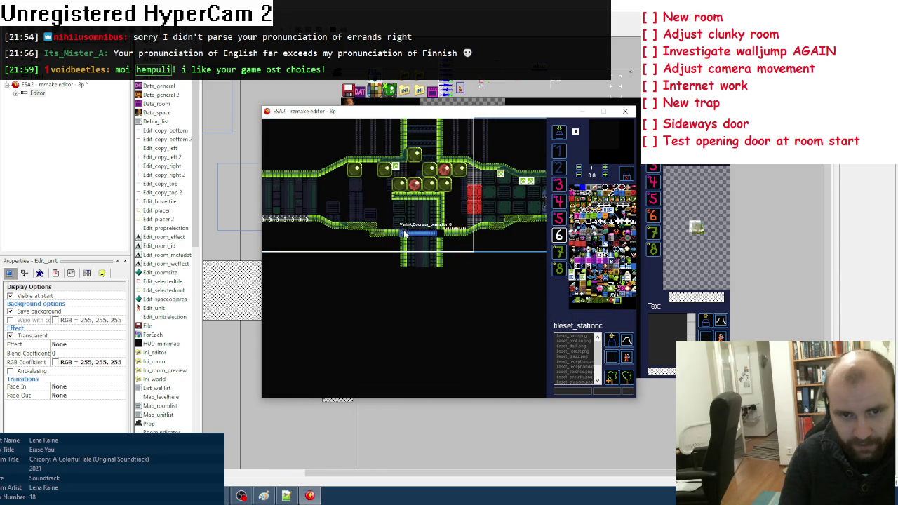
# Pick the green tile from the tileset picker
pyautogui.press('Tab')
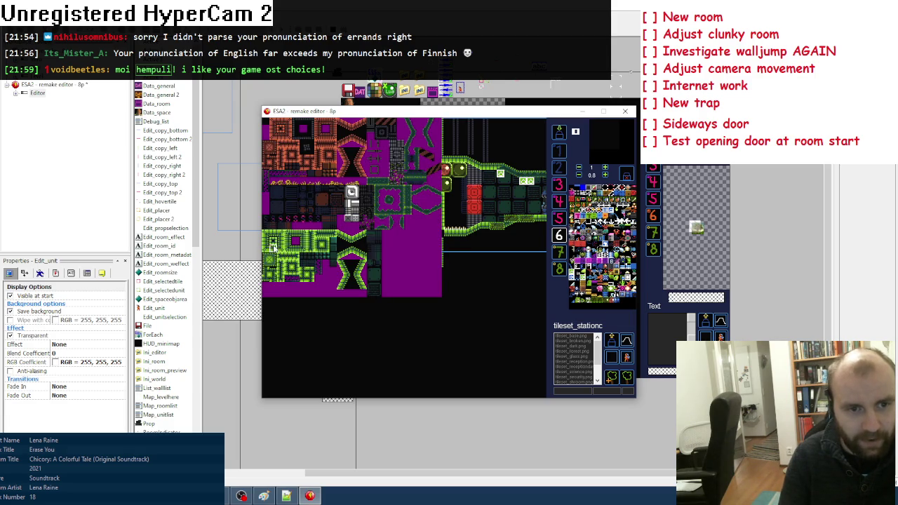
pyautogui.click(276, 242)
pyautogui.press('Tab')
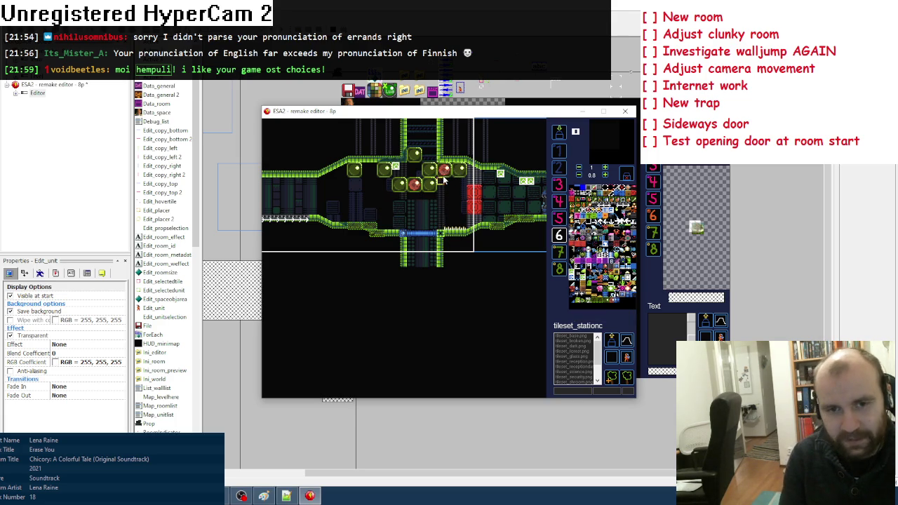
# Delete the red objects and three green blocks from the corridor, then switch to layer 5 with overlays hidden
pyautogui.rightClick(414, 154)
pyautogui.rightClick(430, 184)
pyautogui.rightClick(415, 185)
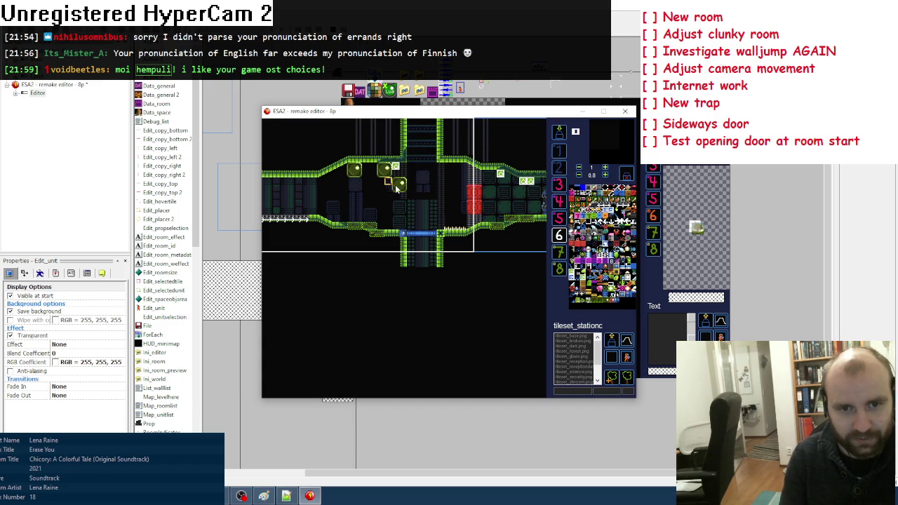
pyautogui.rightClick(397, 184)
pyautogui.rightClick(384, 170)
pyautogui.rightClick(355, 170)
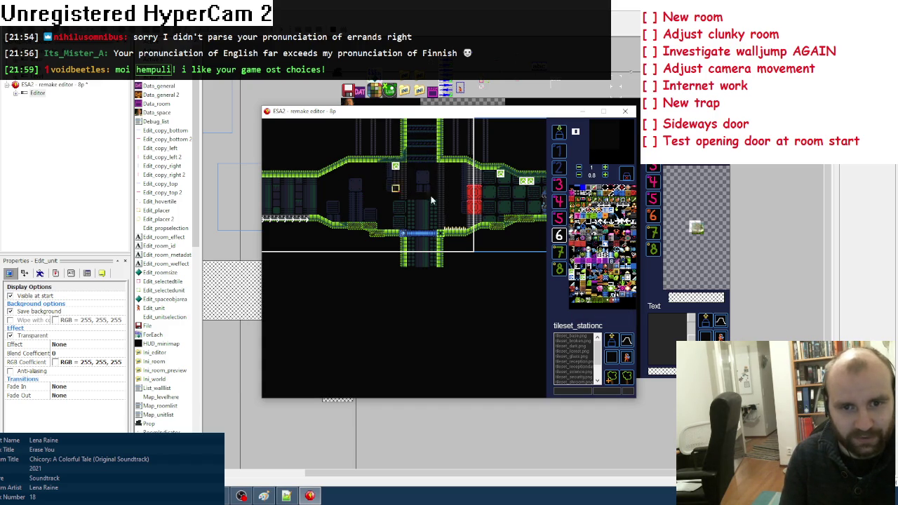
pyautogui.press('5')
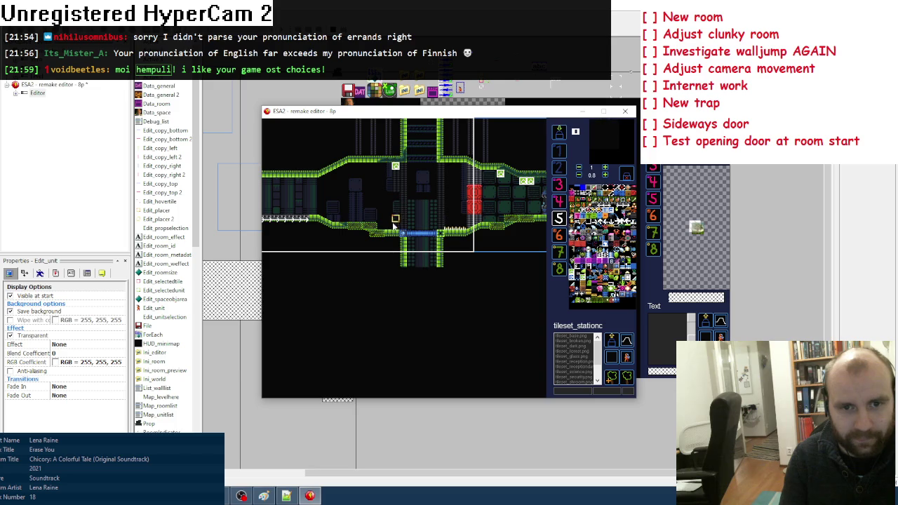
pyautogui.press('h')
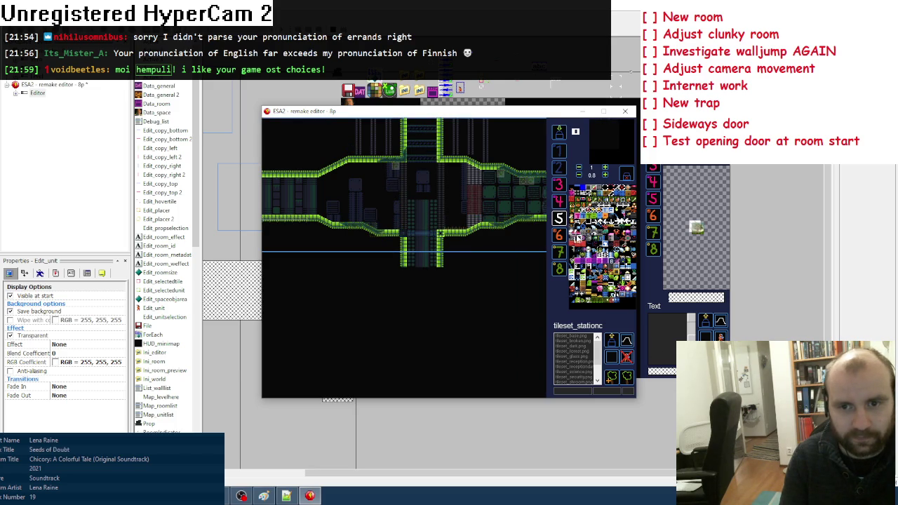
# Return to layer 6 with object overlays shown and pan over to the left room
pyautogui.click(559, 236)
pyautogui.click(626, 356)
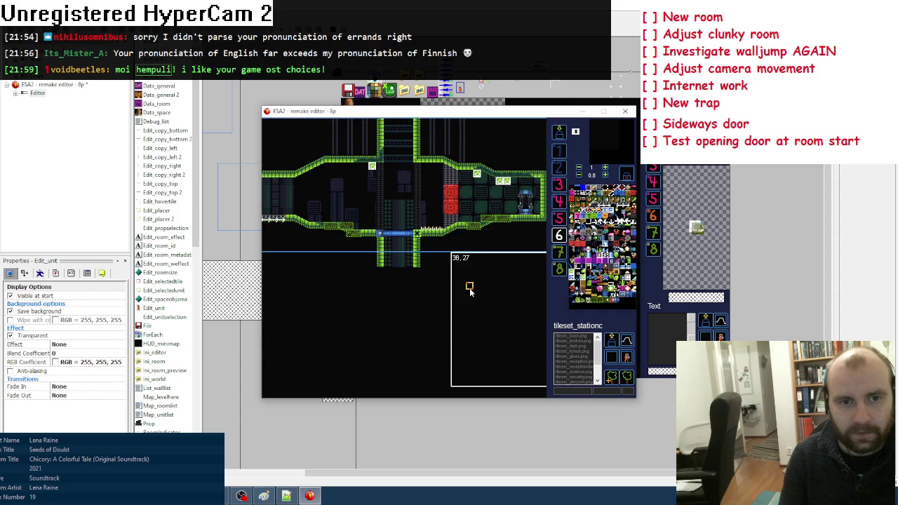
pyautogui.press('Left')
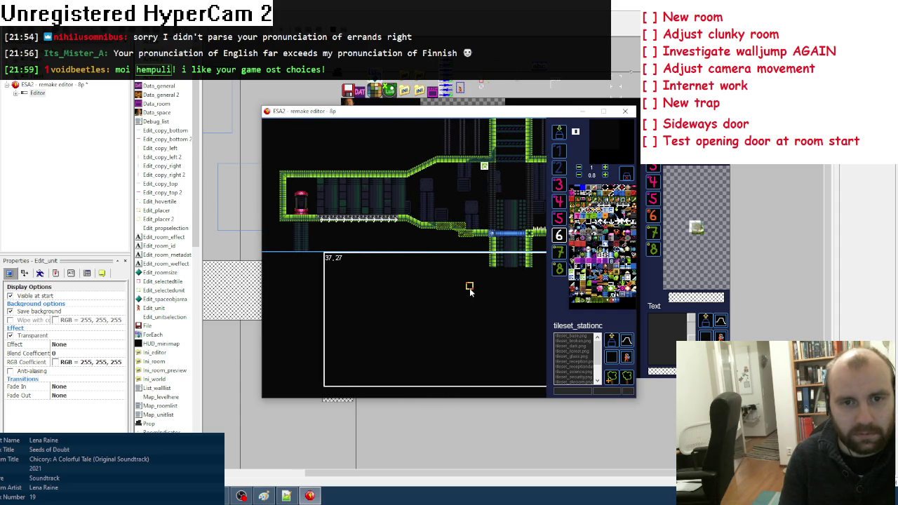
pyautogui.press('Right')
pyautogui.press('Right')
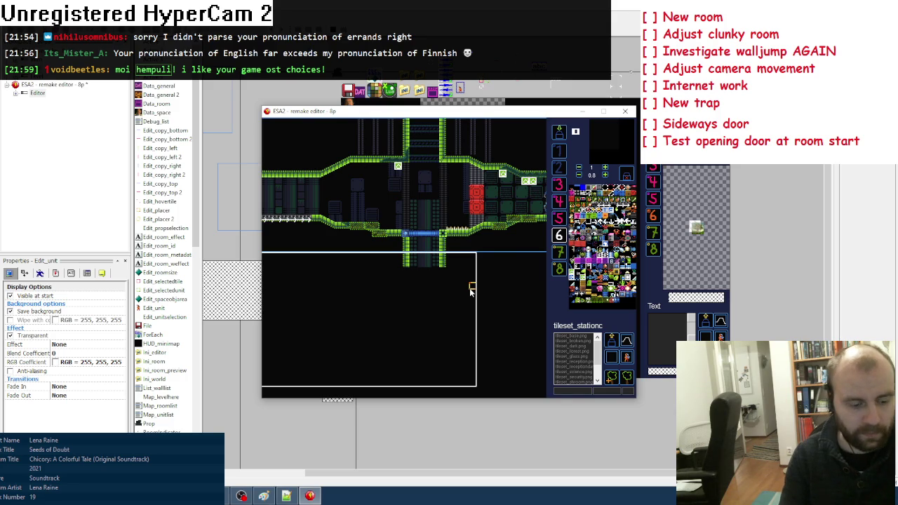
pyautogui.press('Left')
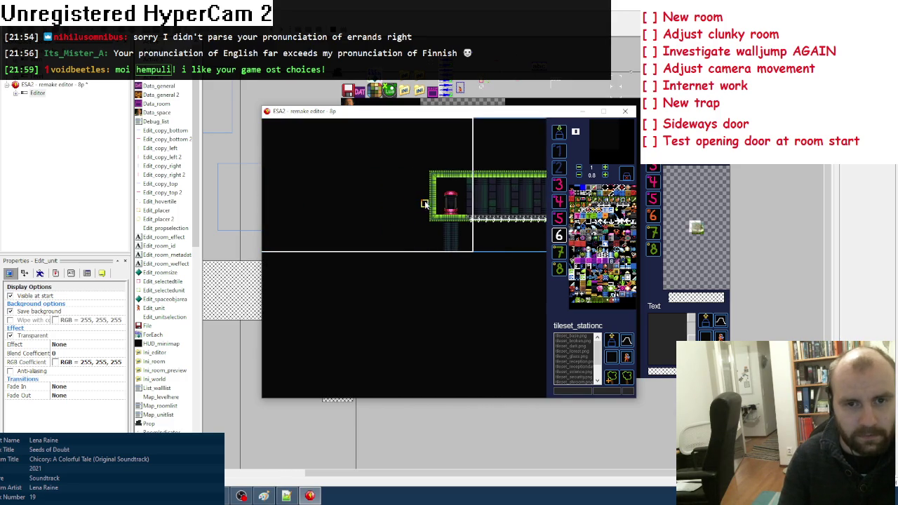
# Paint a green wall column down the left room
pyautogui.press('t')
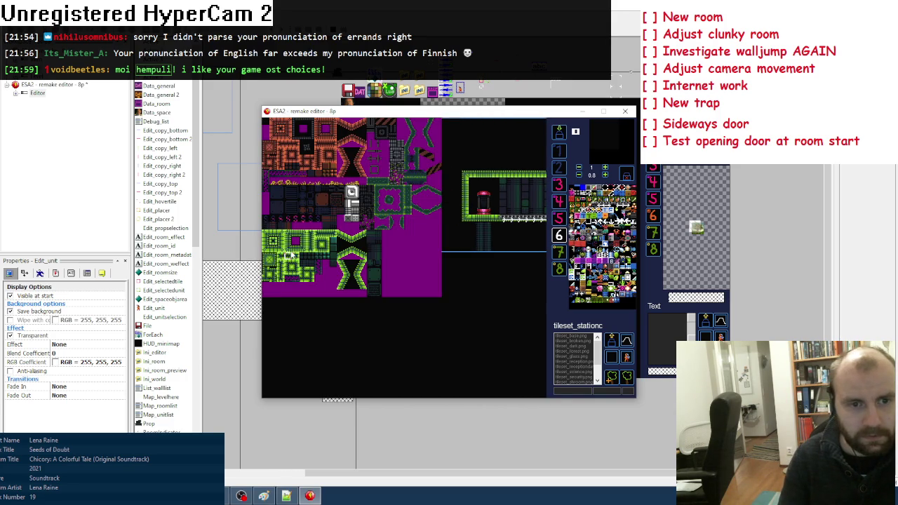
pyautogui.click(268, 242)
pyautogui.press('Up')
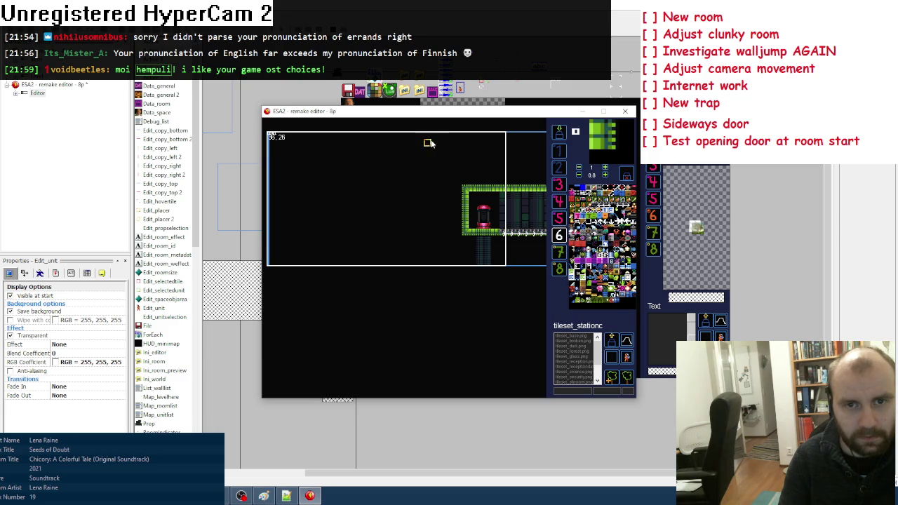
pyautogui.moveTo(421, 153); pyautogui.dragTo(419, 210)
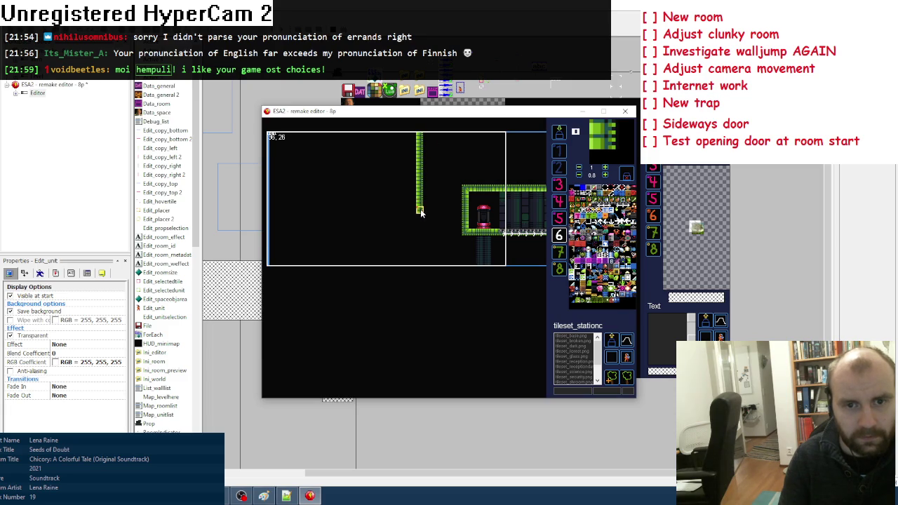
# Replace the green wall column with dark background tiles
pyautogui.press('t')
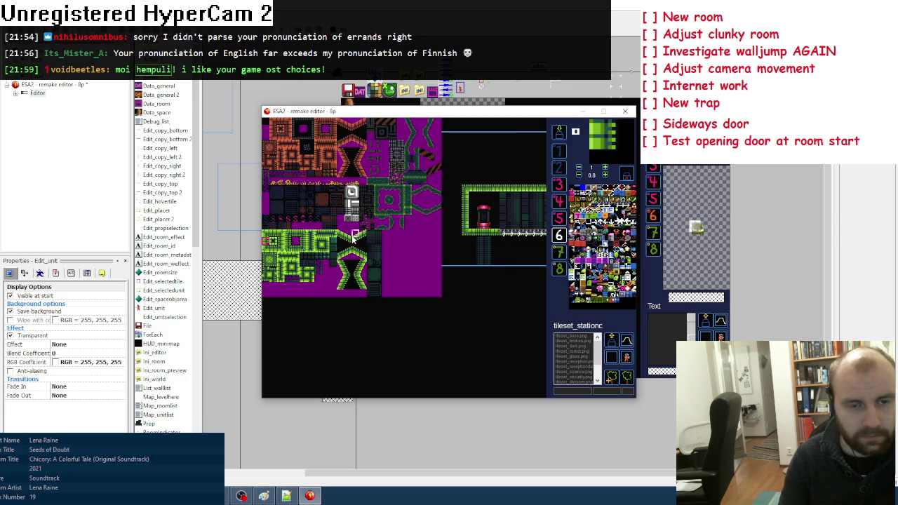
pyautogui.click(354, 237)
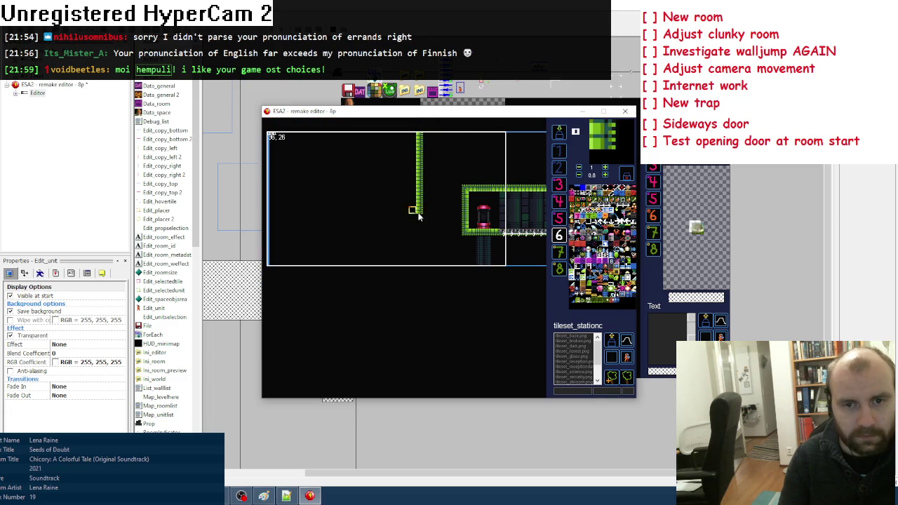
pyautogui.rightClick(450, 223)
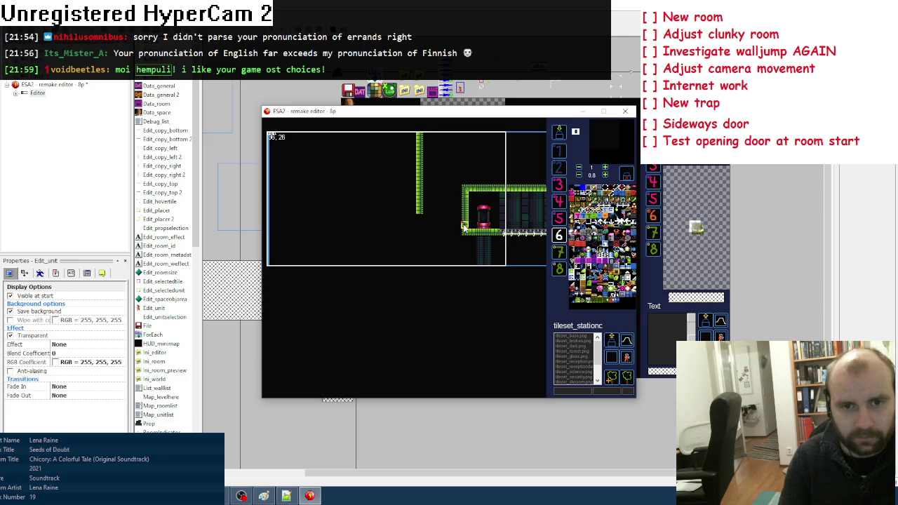
pyautogui.press('space')
pyautogui.click(359, 239)
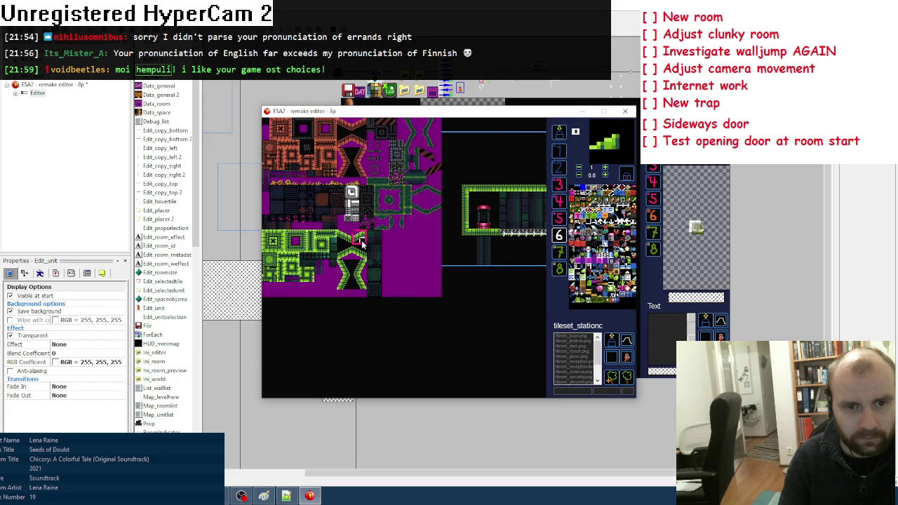
pyautogui.press('space')
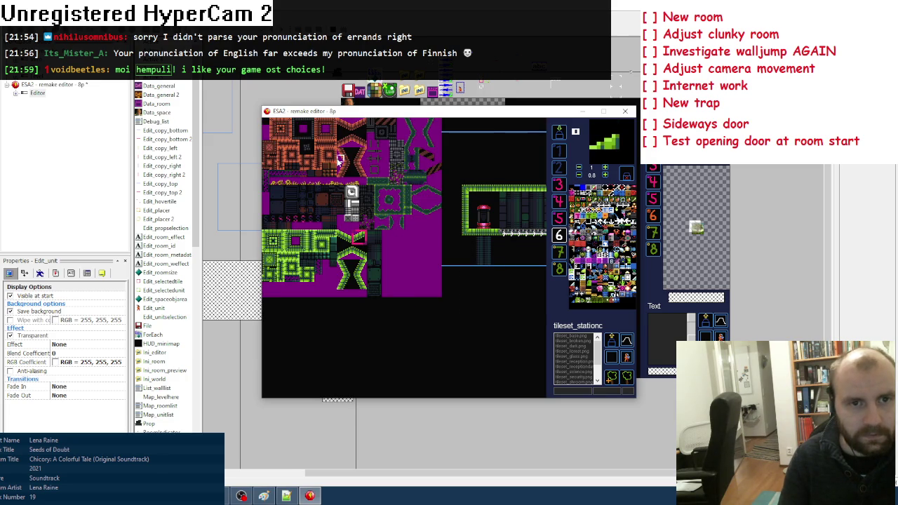
pyautogui.click(298, 129)
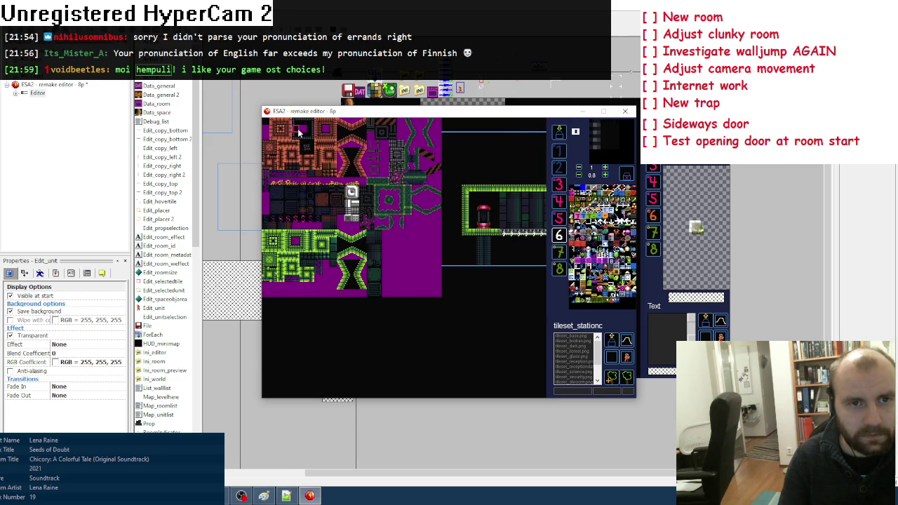
pyautogui.moveTo(419, 139); pyautogui.dragTo(420, 212)
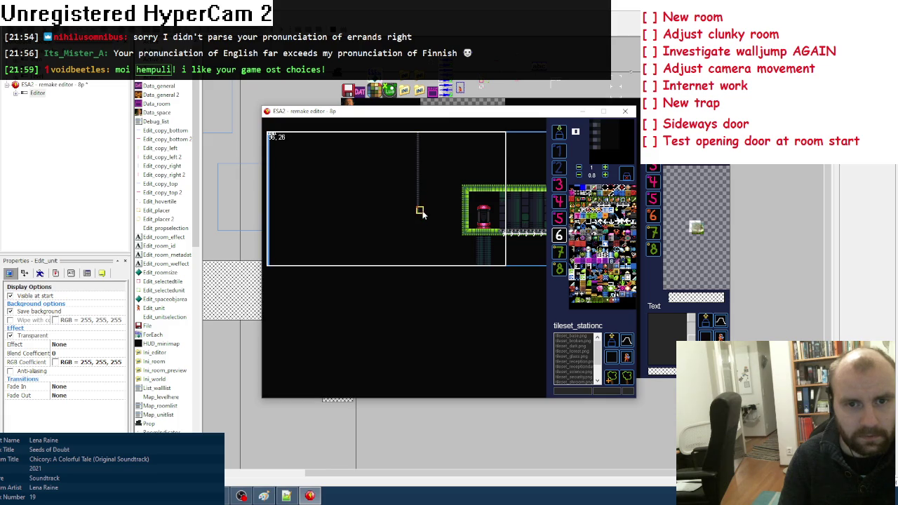
# Try several top-left tiles from the sheet for the room outline
pyautogui.press('space')
pyautogui.click(309, 150)
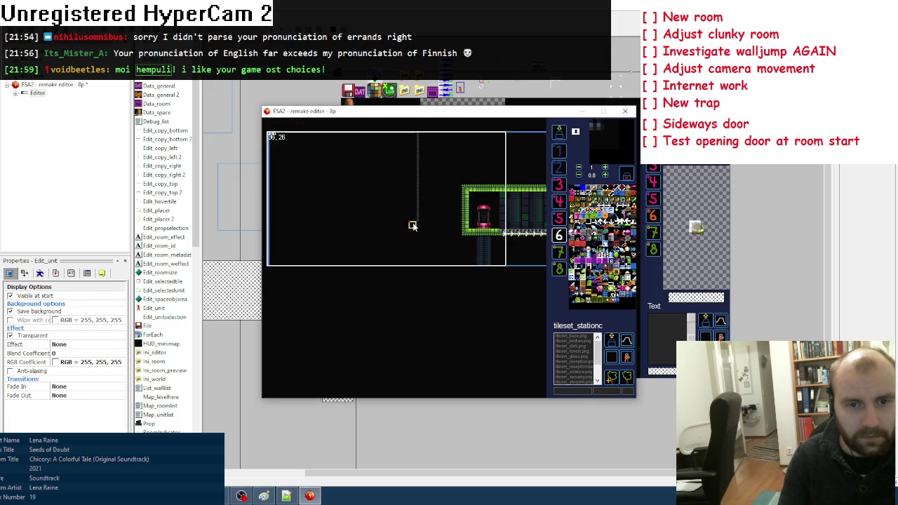
pyautogui.press('space')
pyautogui.click(301, 126)
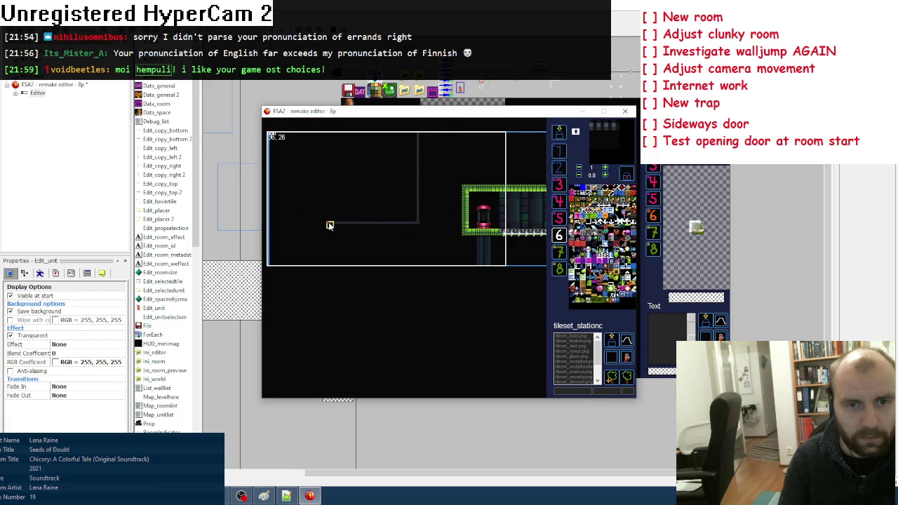
pyautogui.press('space')
pyautogui.click(303, 130)
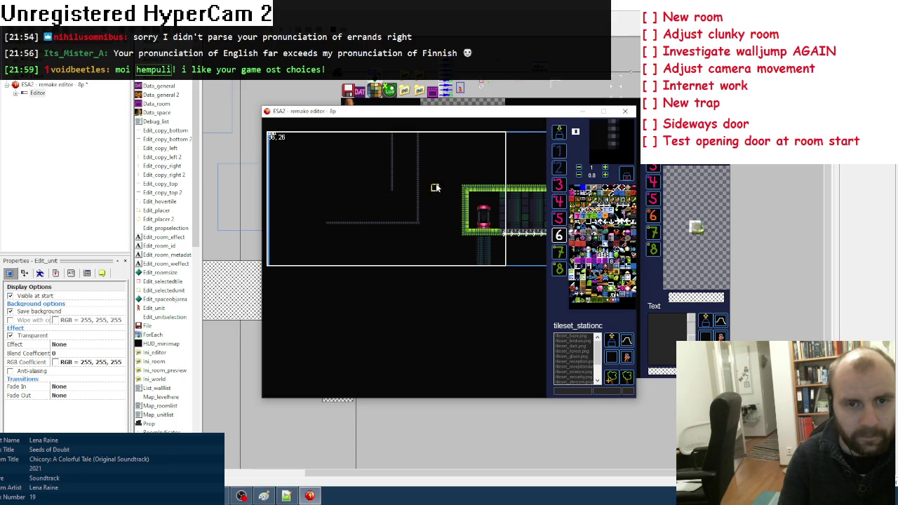
pyautogui.press('space')
pyautogui.click(312, 151)
pyautogui.press('space')
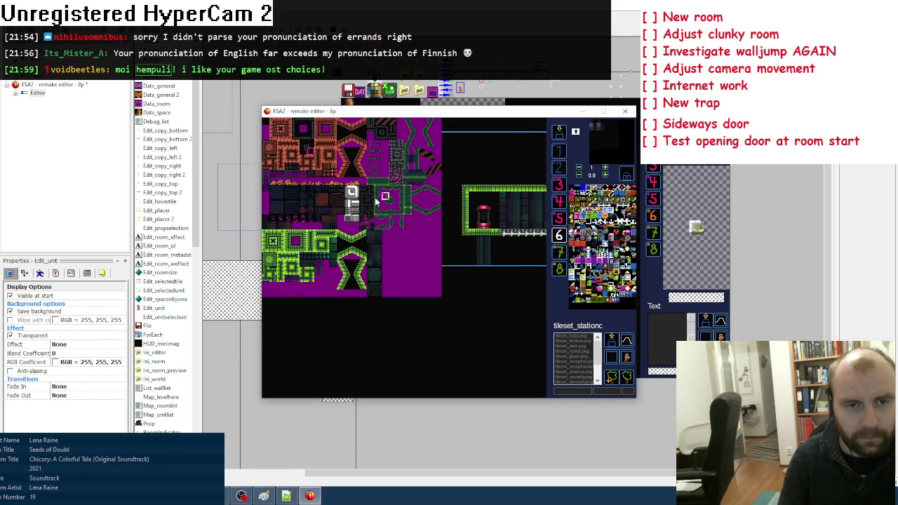
pyautogui.click(311, 138)
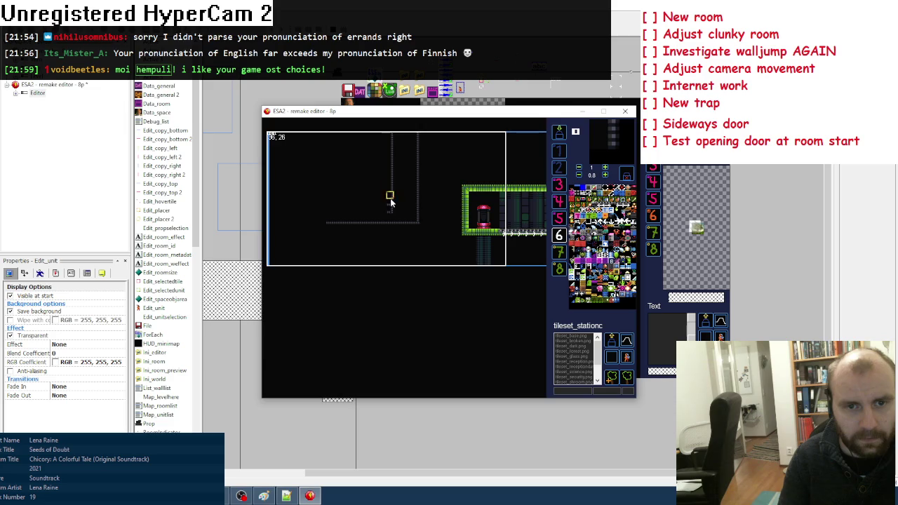
pyautogui.press('space')
pyautogui.click(304, 140)
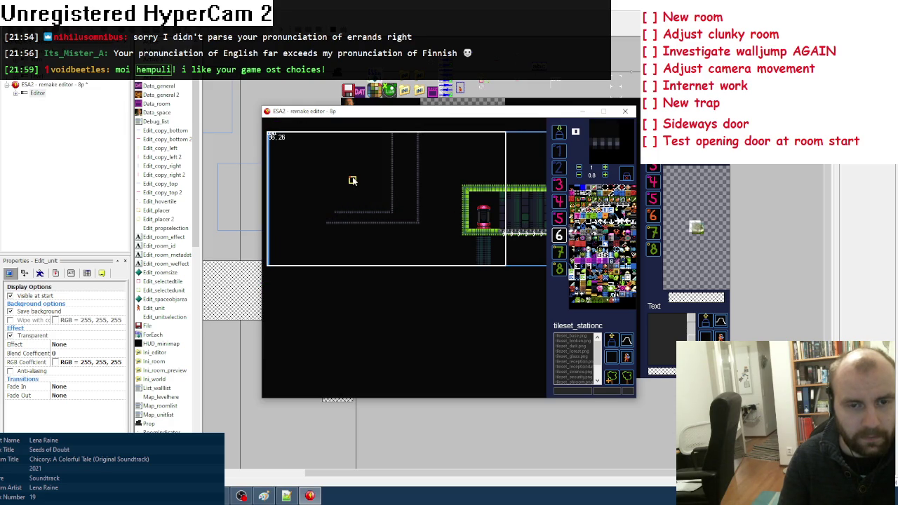
# Paint a green wall strip along the top of the left chamber
pyautogui.press('space')
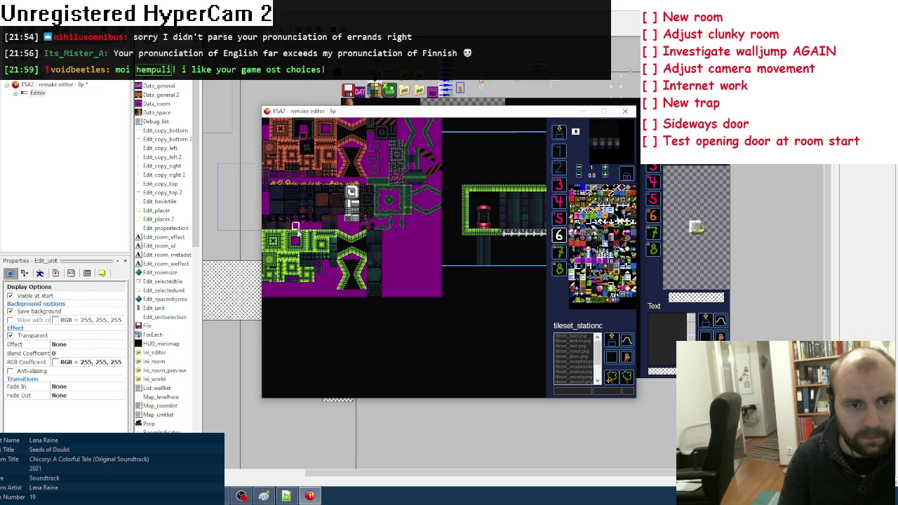
pyautogui.click(273, 236)
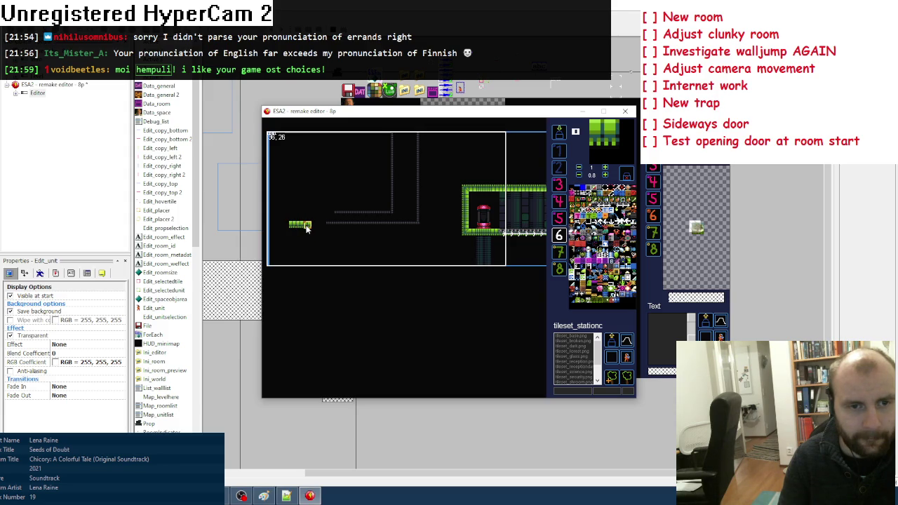
pyautogui.press('space')
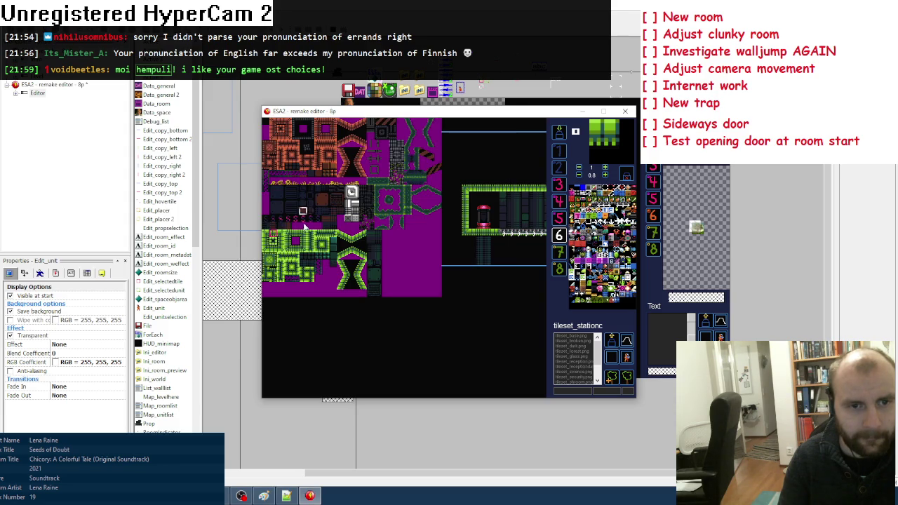
pyautogui.click(279, 239)
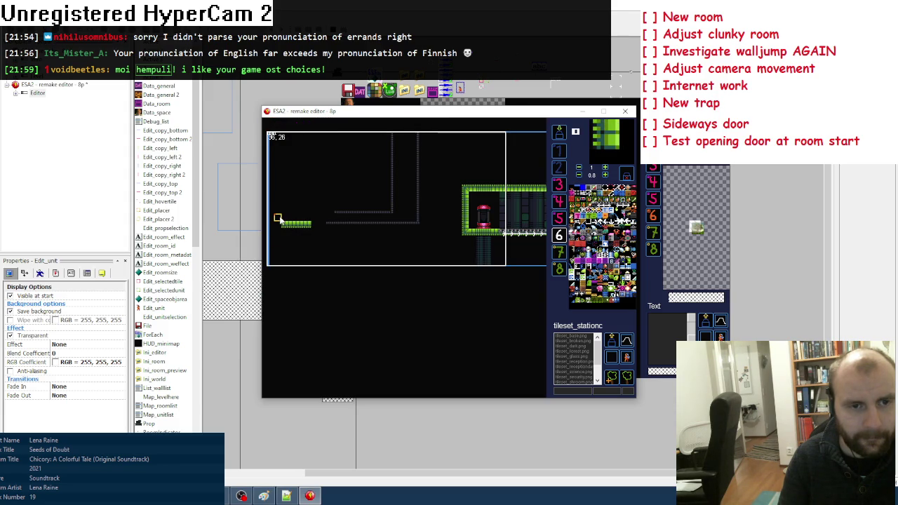
pyautogui.press('space')
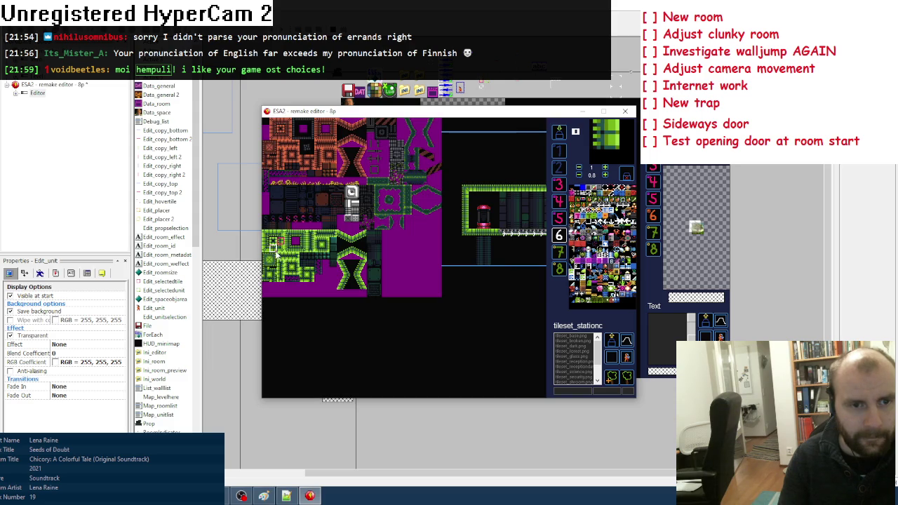
pyautogui.click(275, 251)
pyautogui.moveTo(286, 188)
pyautogui.mouseDown()
pyautogui.moveTo(309, 188)
pyautogui.moveTo(279, 191)
pyautogui.mouseUp()
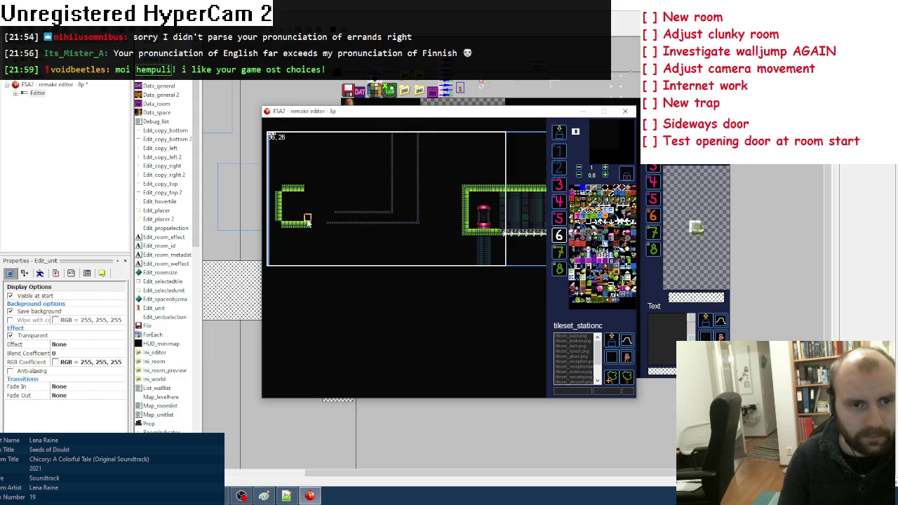
# Choose green wall, corner and diagonal tiles, and sample the grey striped tile
pyautogui.press('space')
pyautogui.click(273, 245)
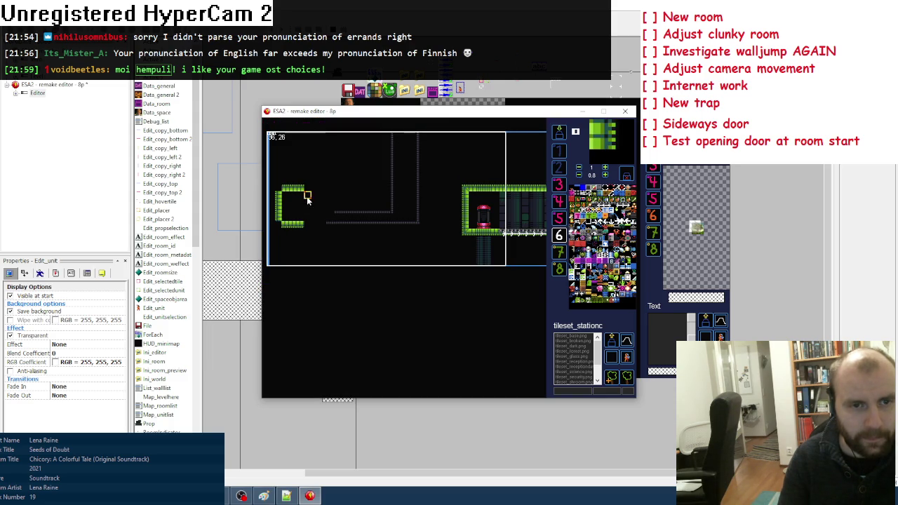
pyautogui.press('space')
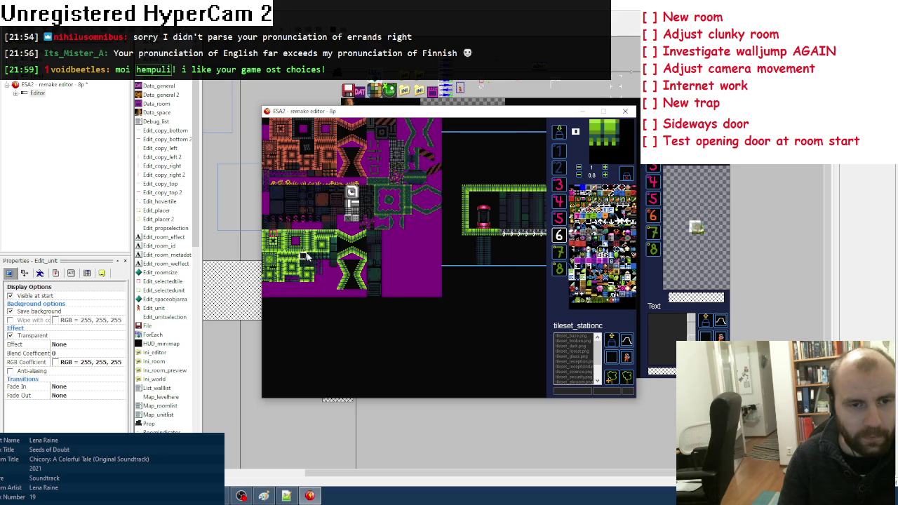
pyautogui.click(354, 240)
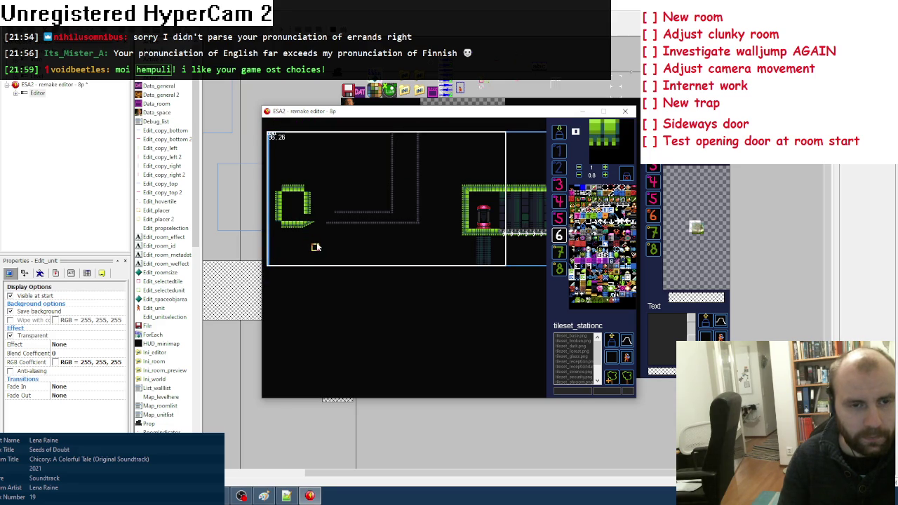
pyautogui.press('space')
pyautogui.click(266, 249)
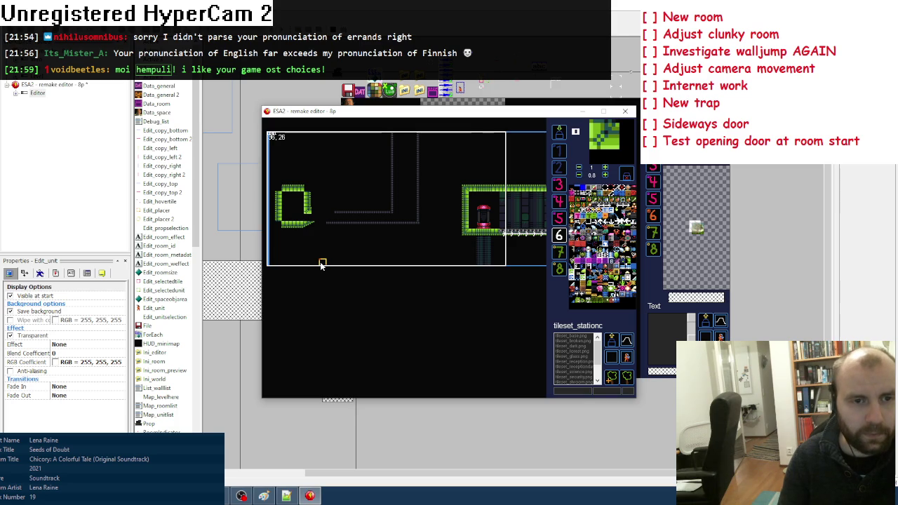
pyautogui.press('space')
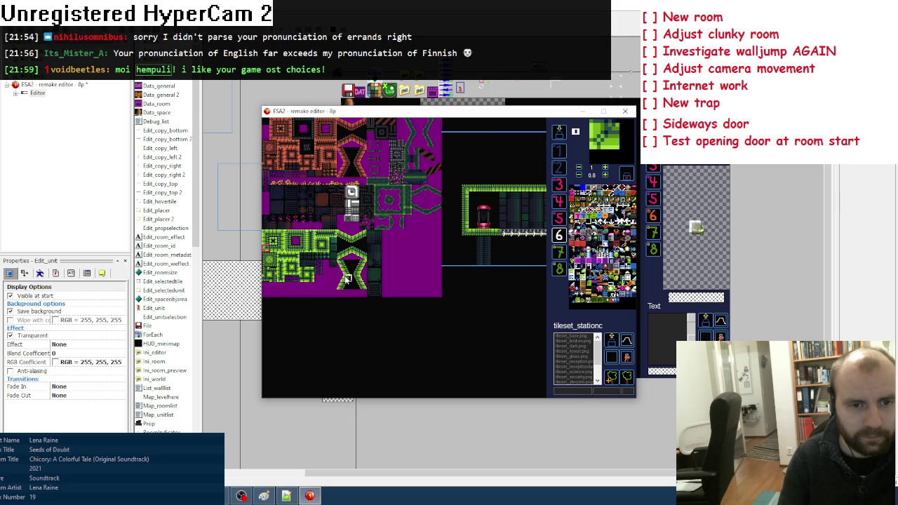
pyautogui.click(346, 281)
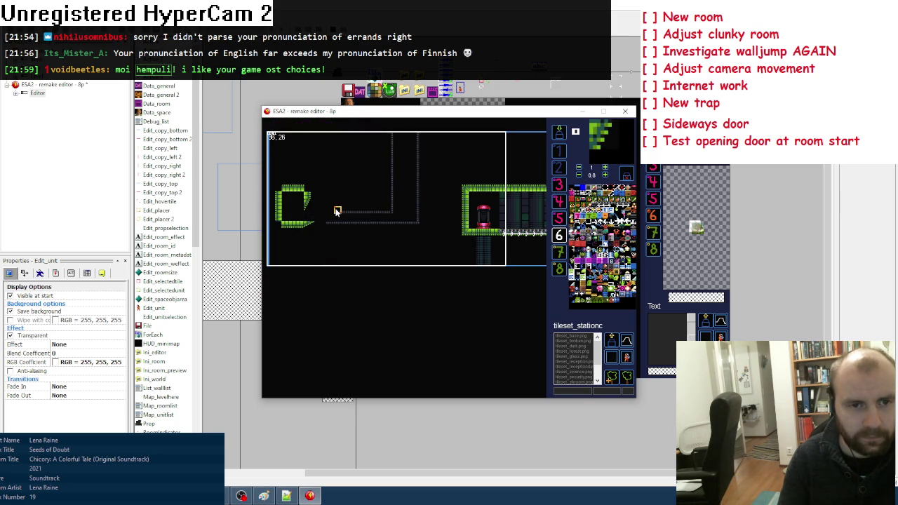
pyautogui.rightClick(336, 211)
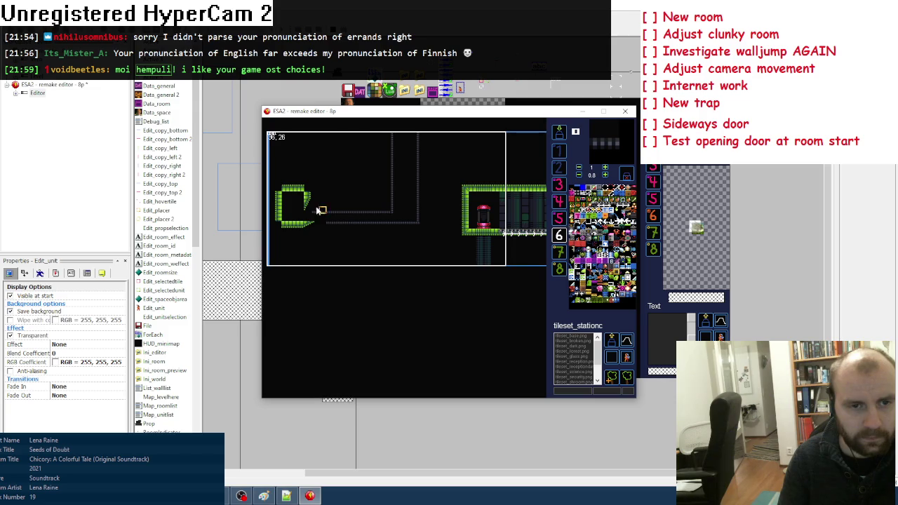
# Paint a green slope at the room's bottom-right corner leading into the corridor
pyautogui.press('space')
pyautogui.press('space')
pyautogui.press('space')
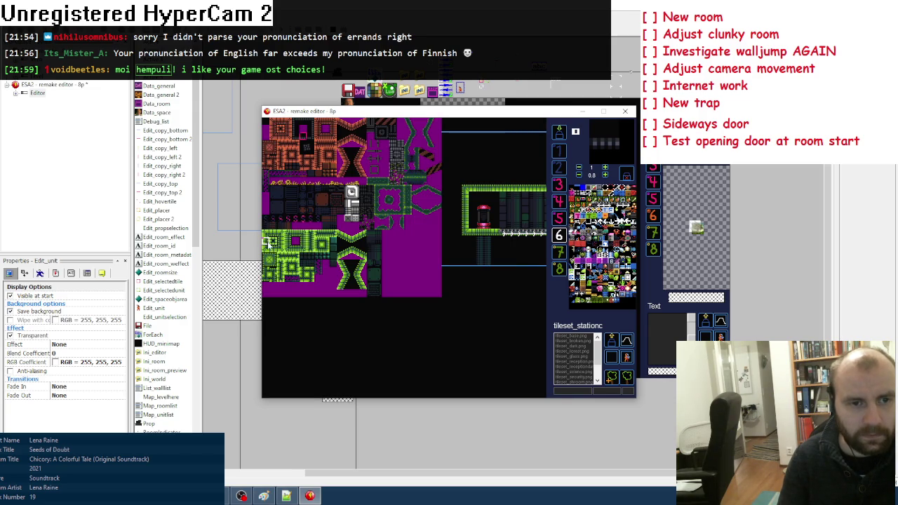
pyautogui.click(302, 239)
pyautogui.press('space')
pyautogui.press('space')
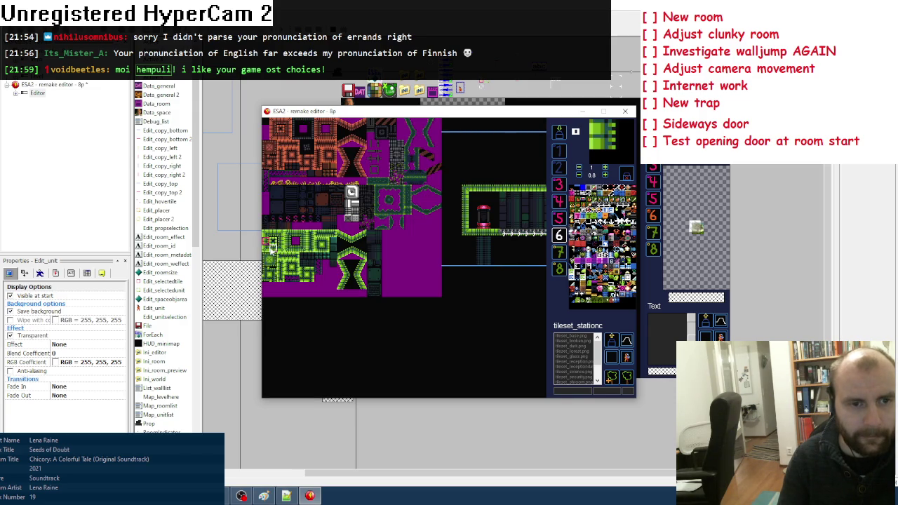
pyautogui.click(272, 245)
pyautogui.press('space')
pyautogui.click(311, 221)
pyautogui.rightClick(321, 229)
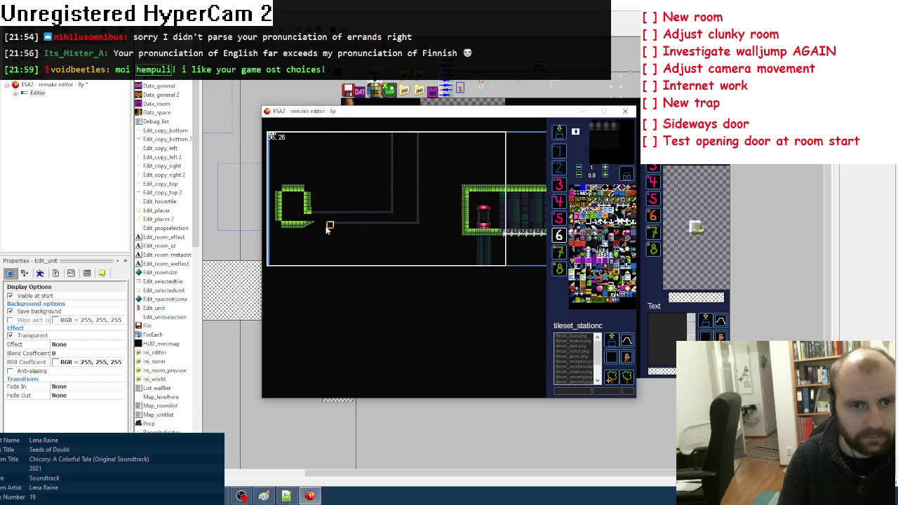
# Refine the green walls with wall-tile blocks, erasing stray tiles with empty ones
pyautogui.press('space')
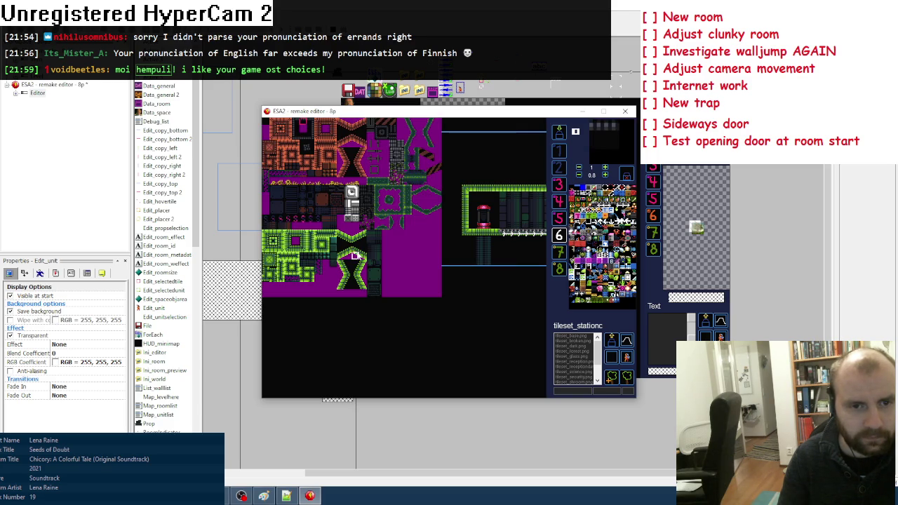
pyautogui.click(354, 251)
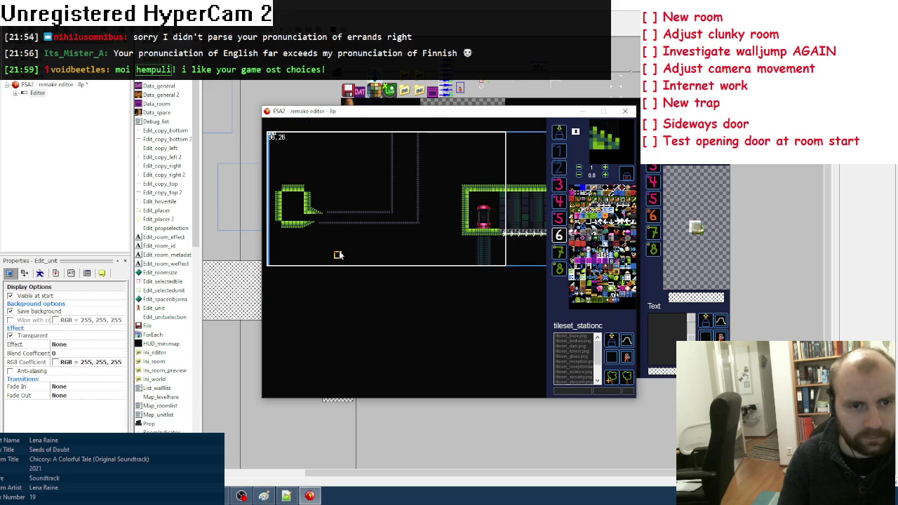
pyautogui.rightClick(345, 257)
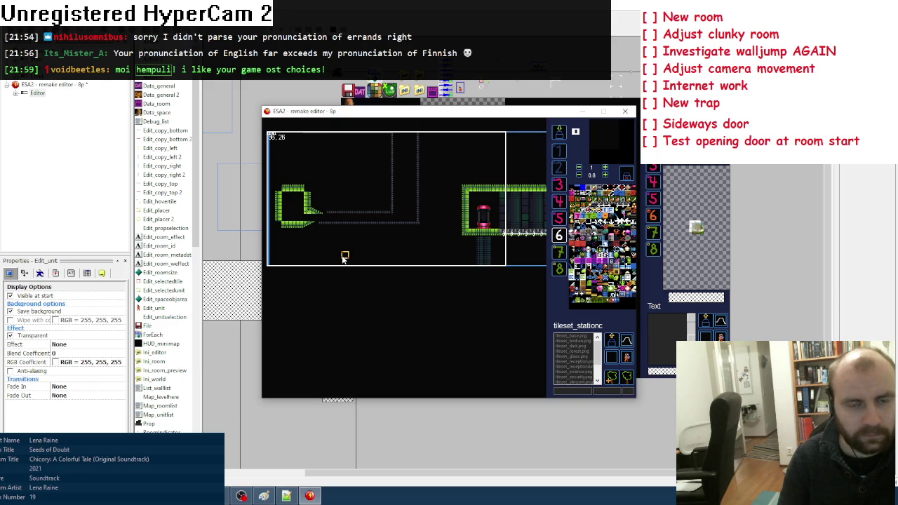
pyautogui.press('space')
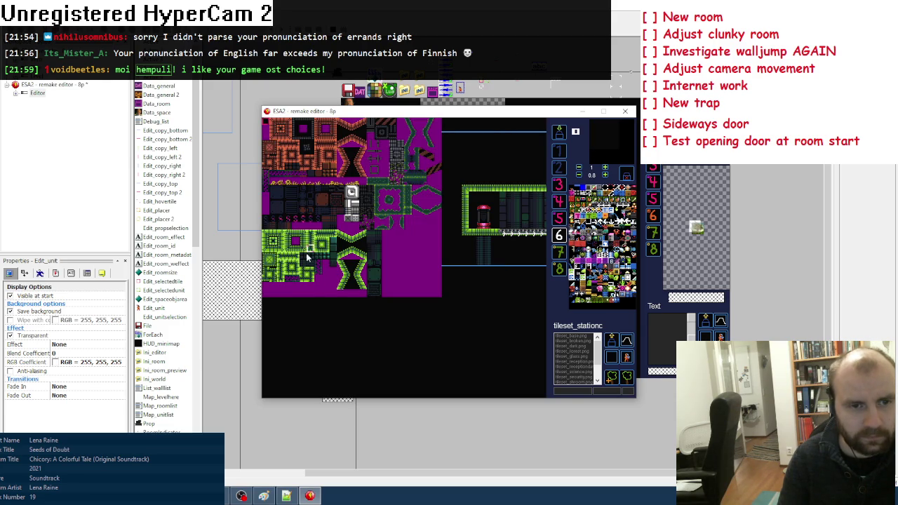
pyautogui.click(266, 263)
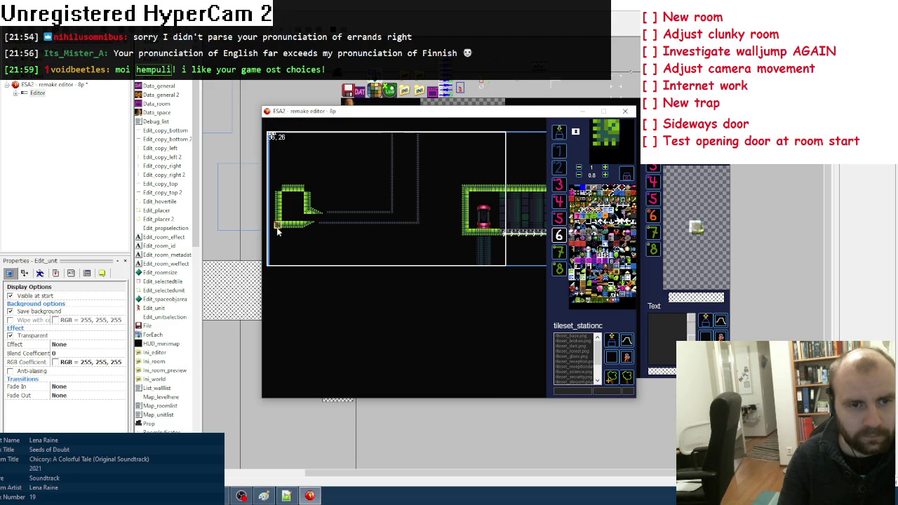
pyautogui.press('space')
pyautogui.click(279, 219)
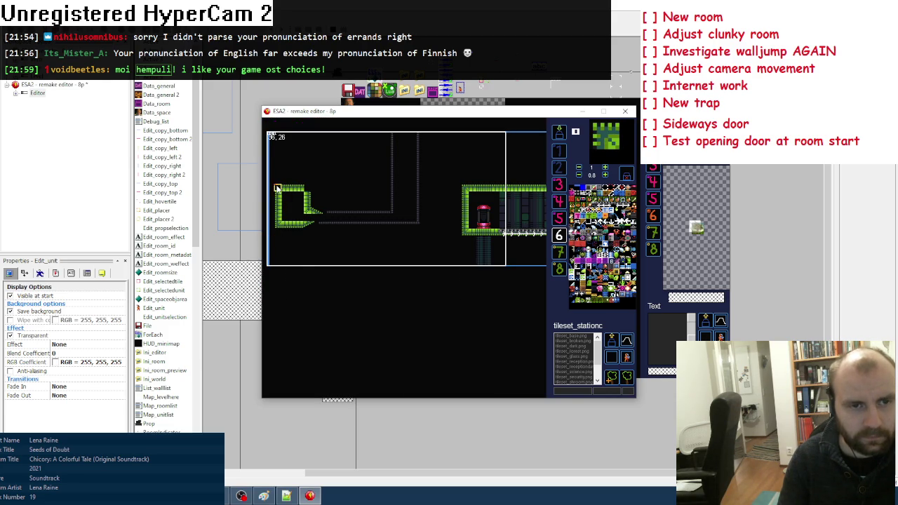
pyautogui.press('space')
pyautogui.click(280, 242)
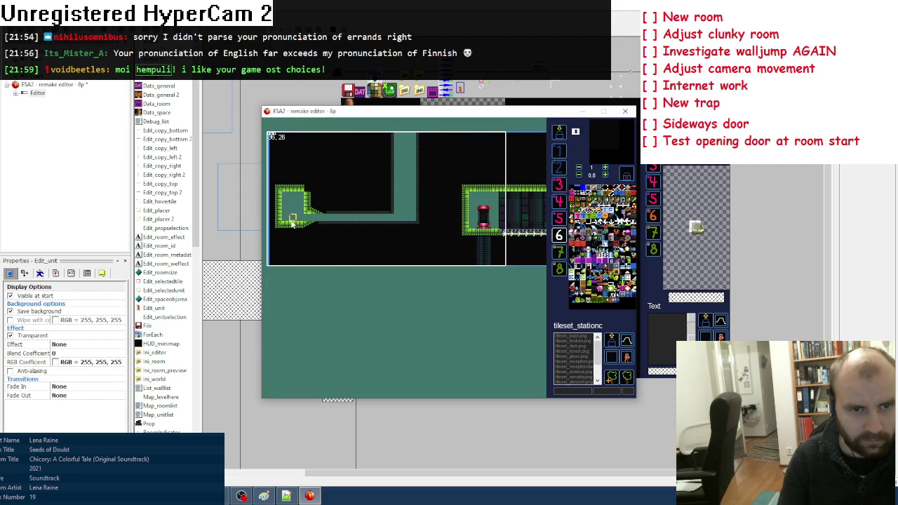
# Thicken the left room's green walls, erasing an extra tile
pyautogui.press('space')
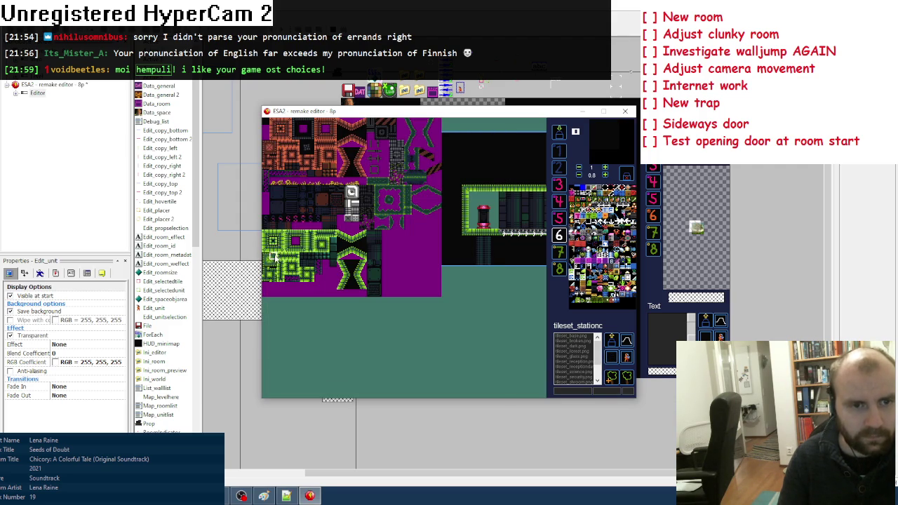
pyautogui.click(273, 256)
pyautogui.rightClick(294, 203)
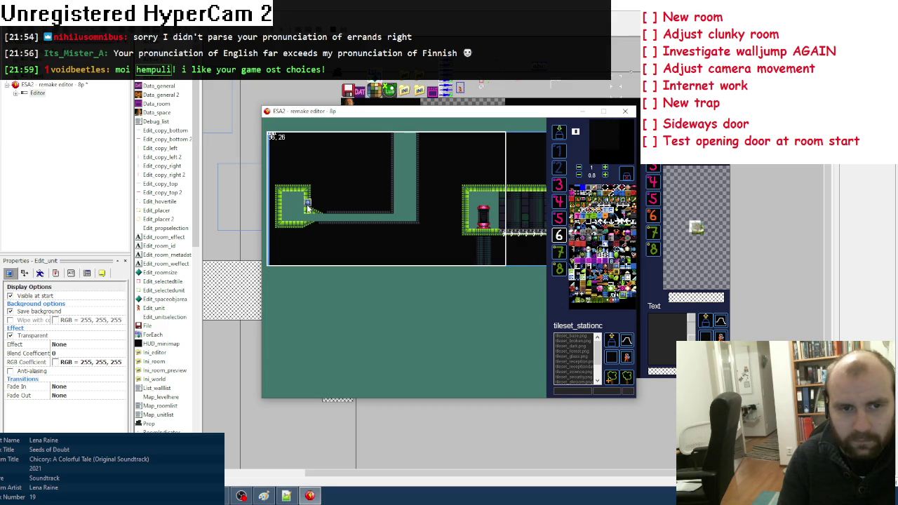
# Place a new layer-5 tile on the corridor floor, then return to layer 6
pyautogui.click(558, 218)
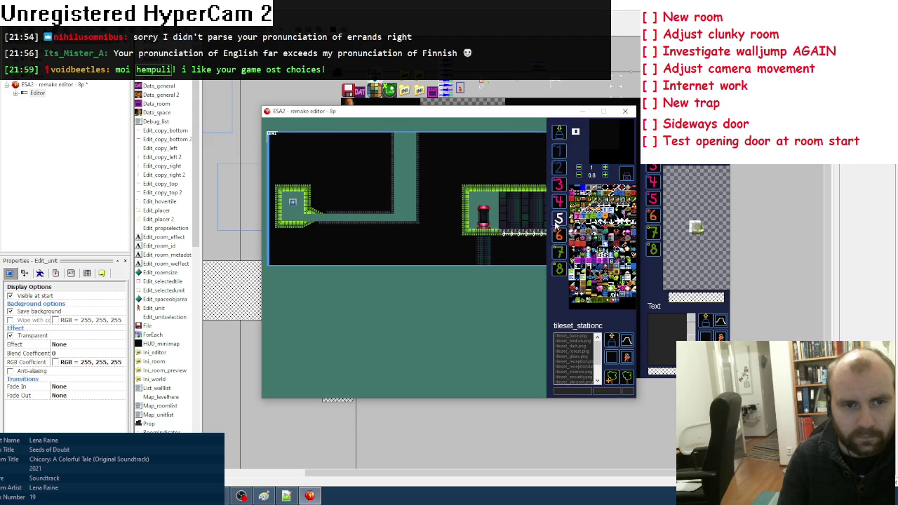
pyautogui.press('Tab')
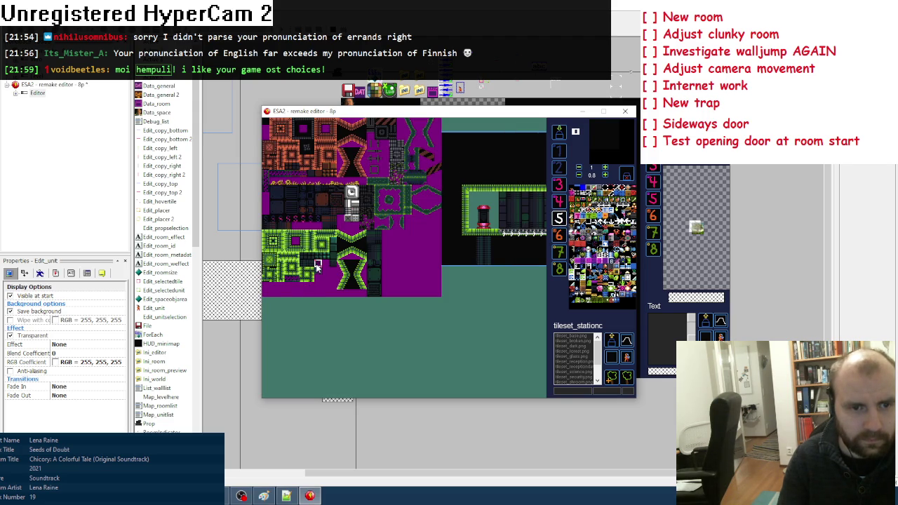
pyautogui.click(315, 267)
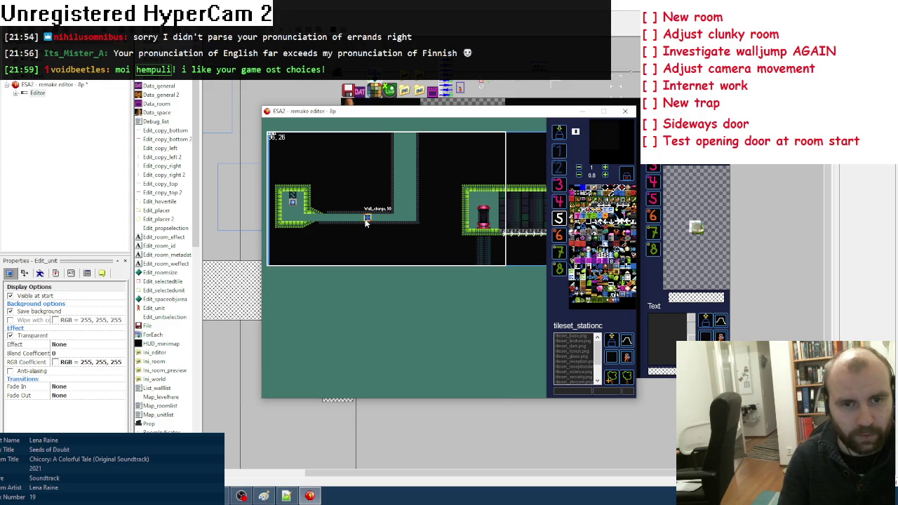
pyautogui.click(558, 235)
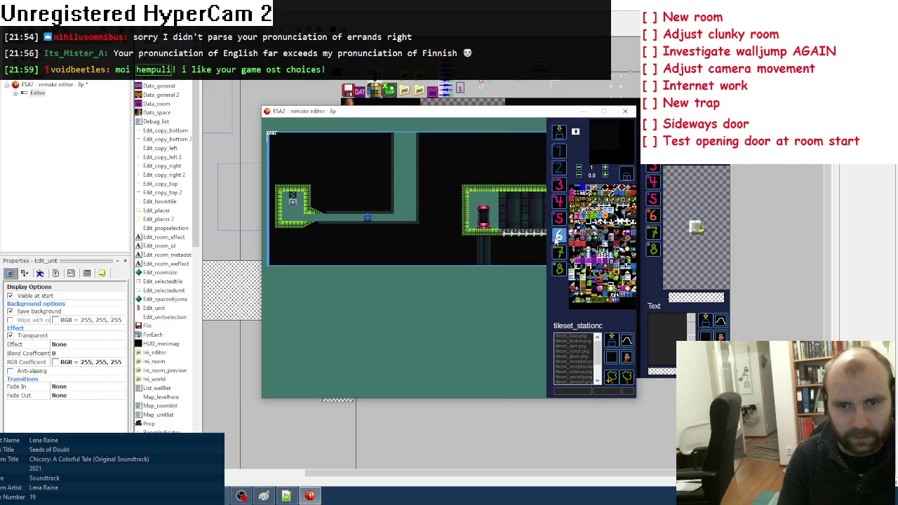
pyautogui.scroll(1, 390, 155)
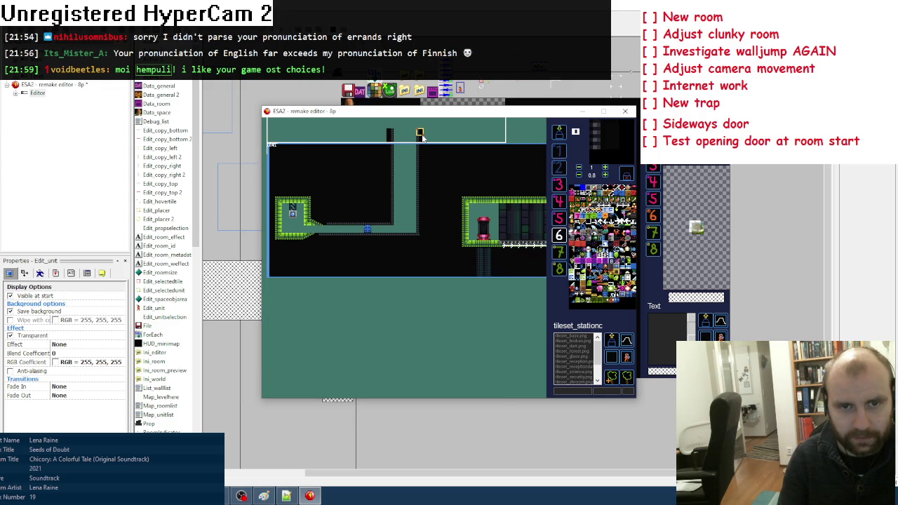
pyautogui.click(559, 219)
pyautogui.press('Right')
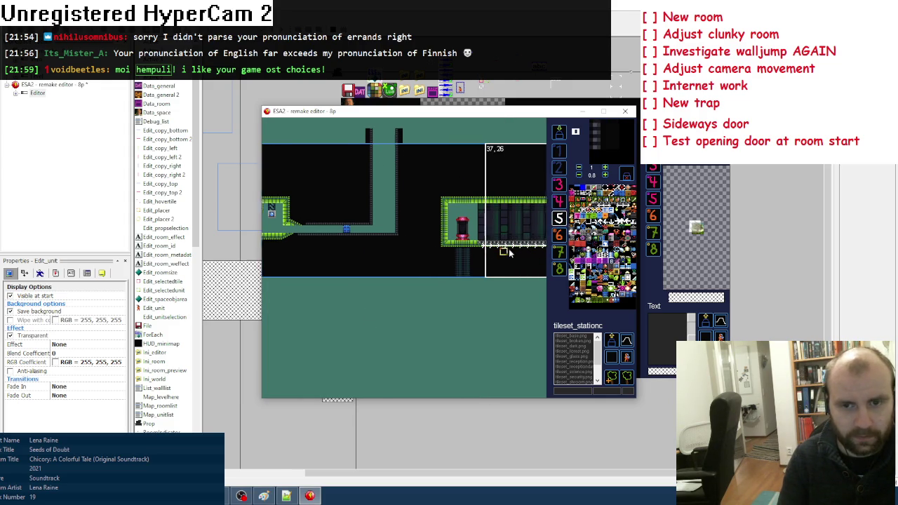
pyautogui.press('Left')
pyautogui.press('Left')
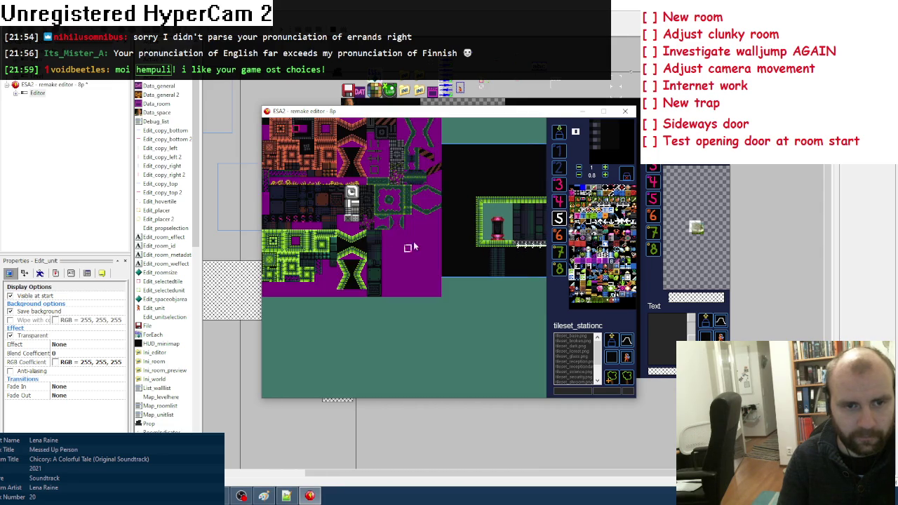
pyautogui.click(303, 264)
pyautogui.press('space')
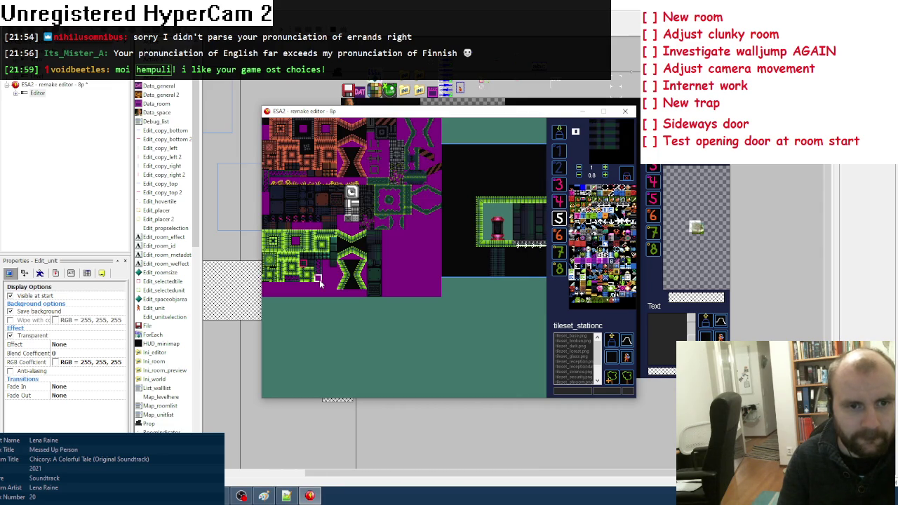
pyautogui.click(319, 279)
pyautogui.press('4')
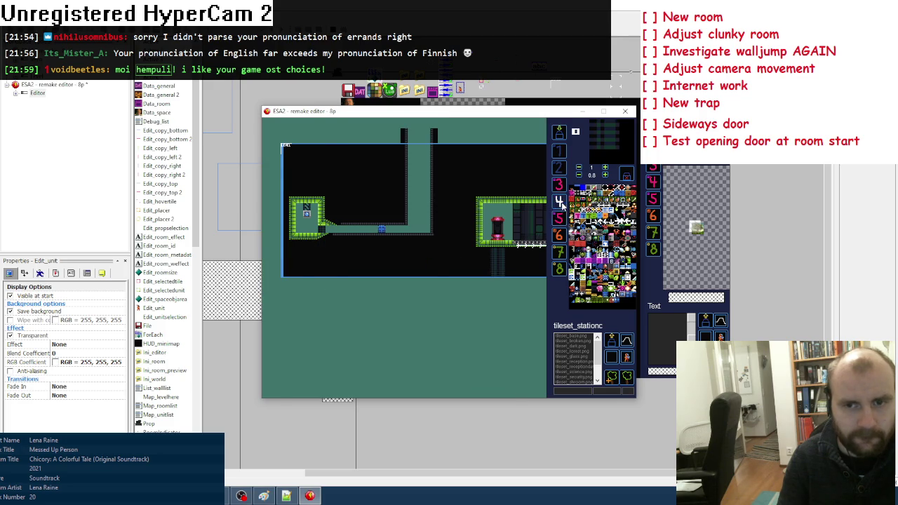
pyautogui.press('space')
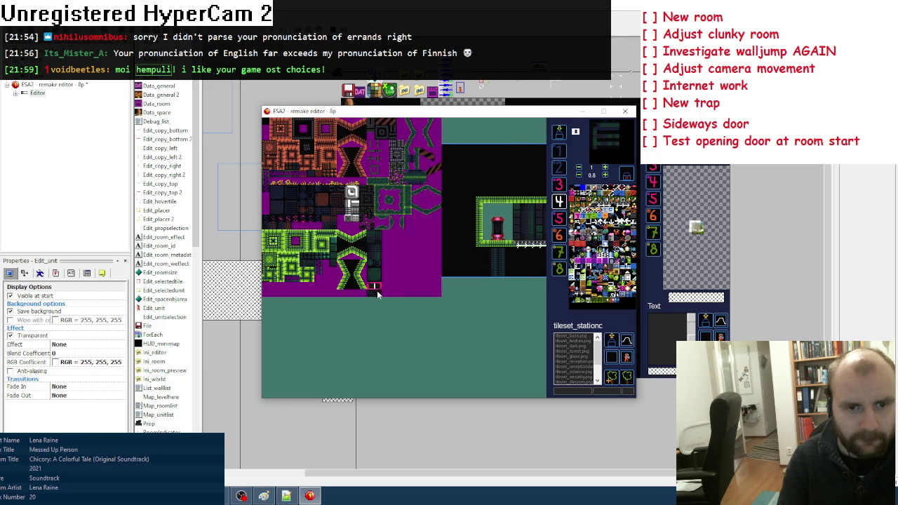
pyautogui.click(372, 288)
pyautogui.click(298, 223)
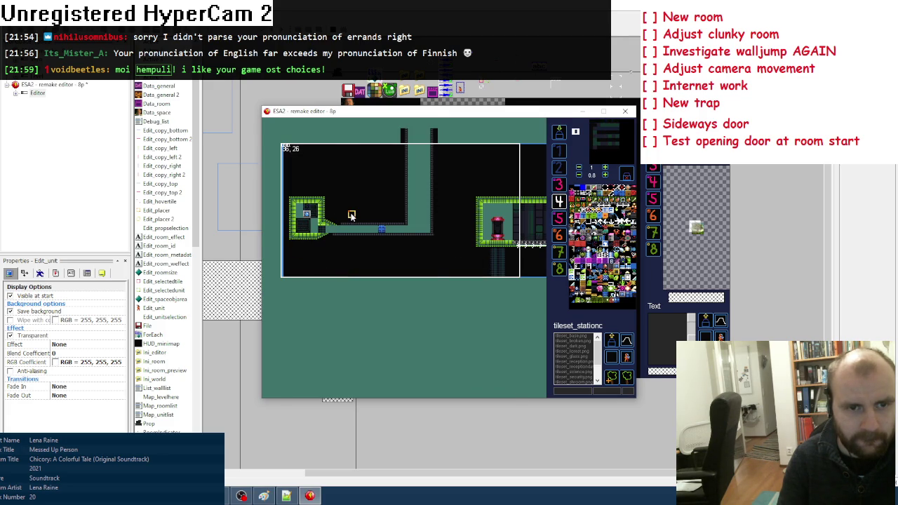
pyautogui.press('space')
pyautogui.click(368, 274)
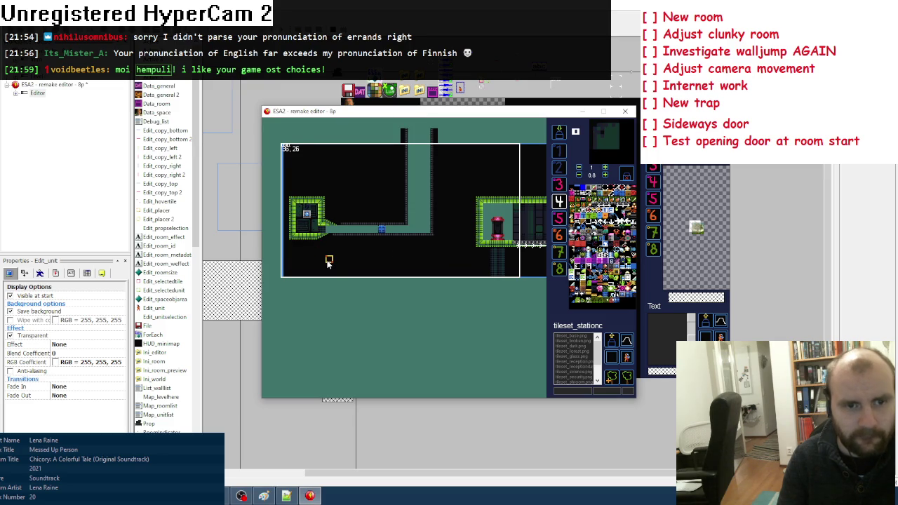
pyautogui.click(341, 305)
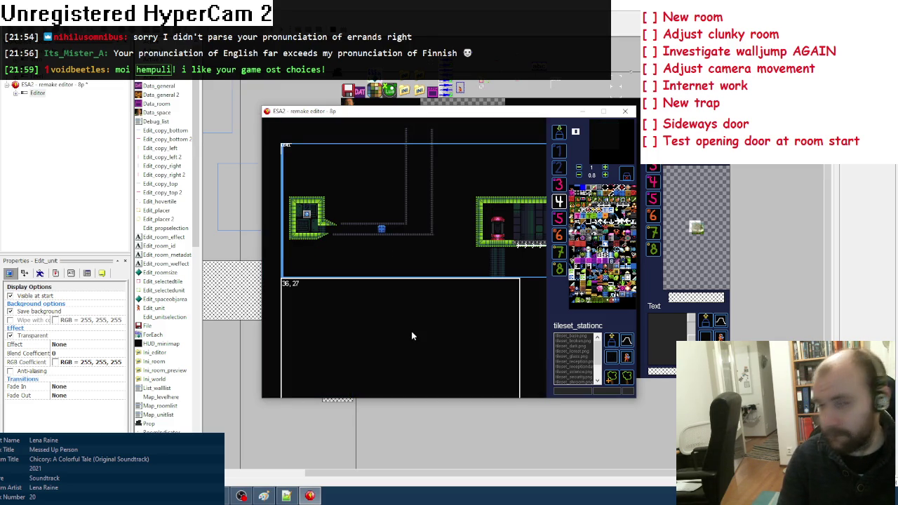
pyautogui.rightClick(411, 335)
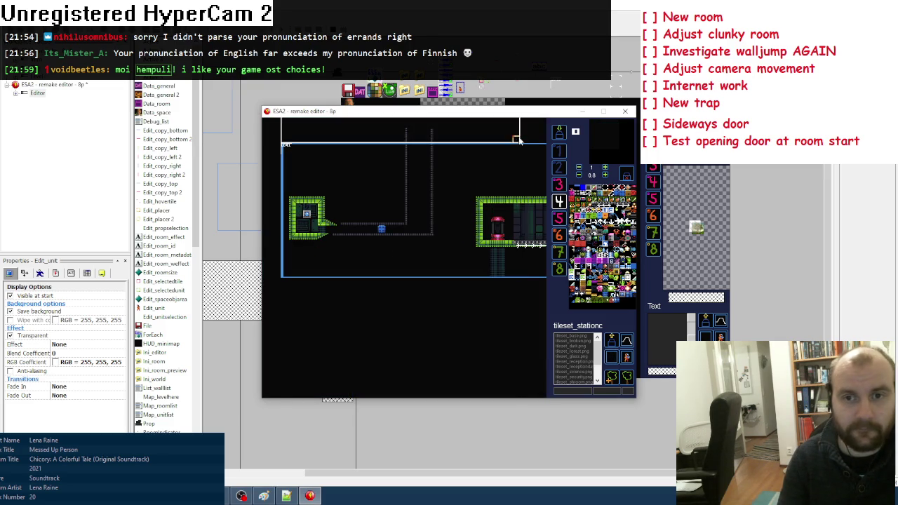
pyautogui.click(557, 135)
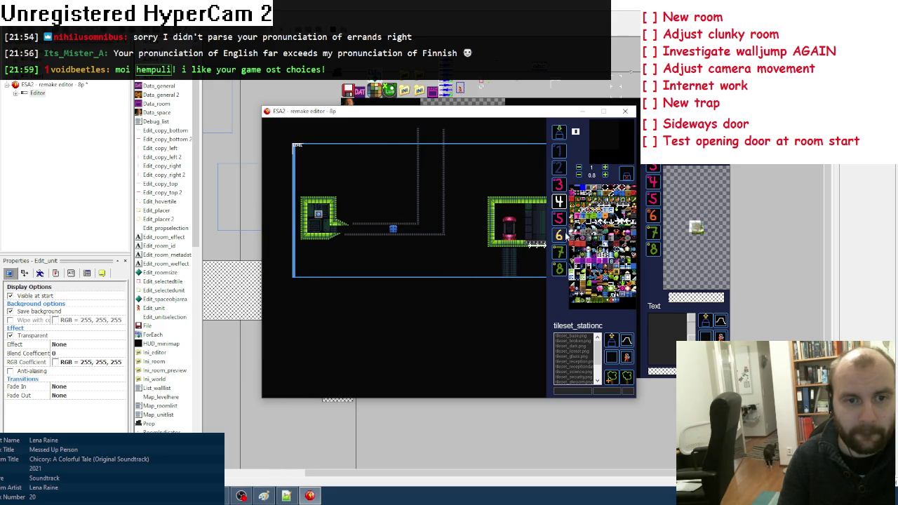
pyautogui.click(559, 219)
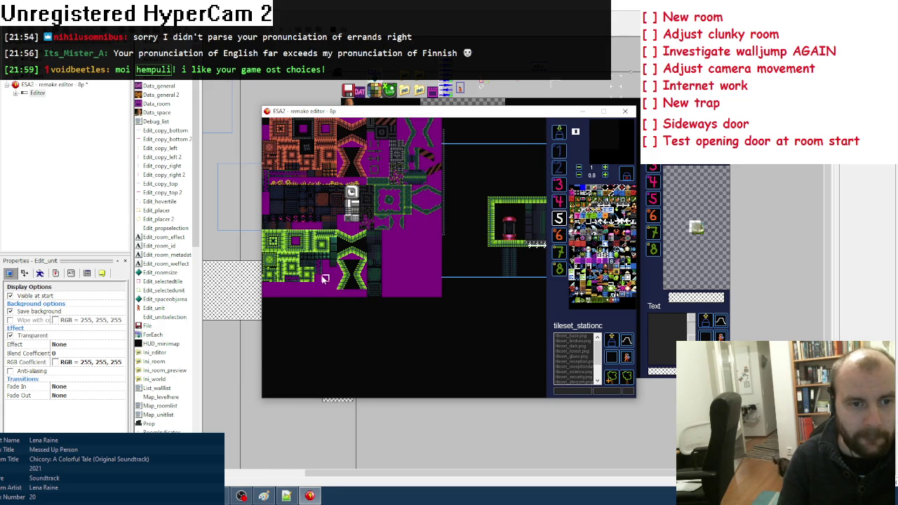
pyautogui.click(317, 279)
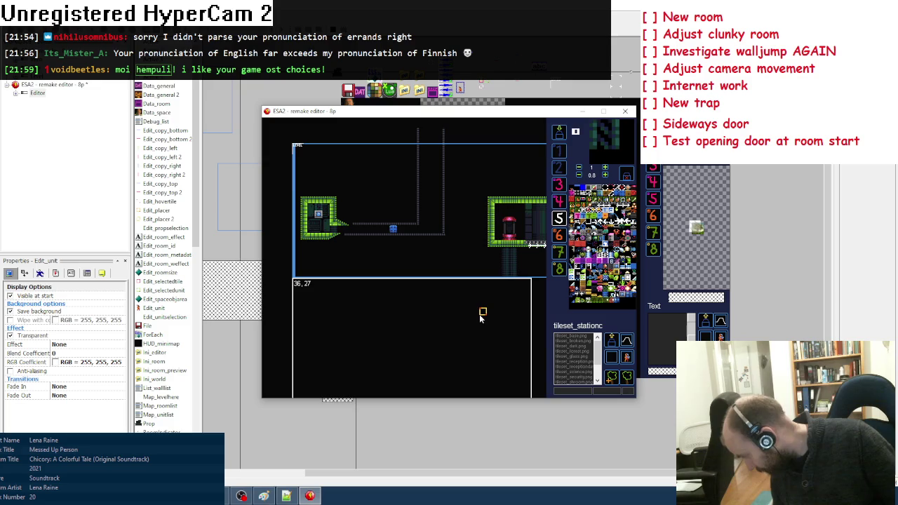
pyautogui.press('Right')
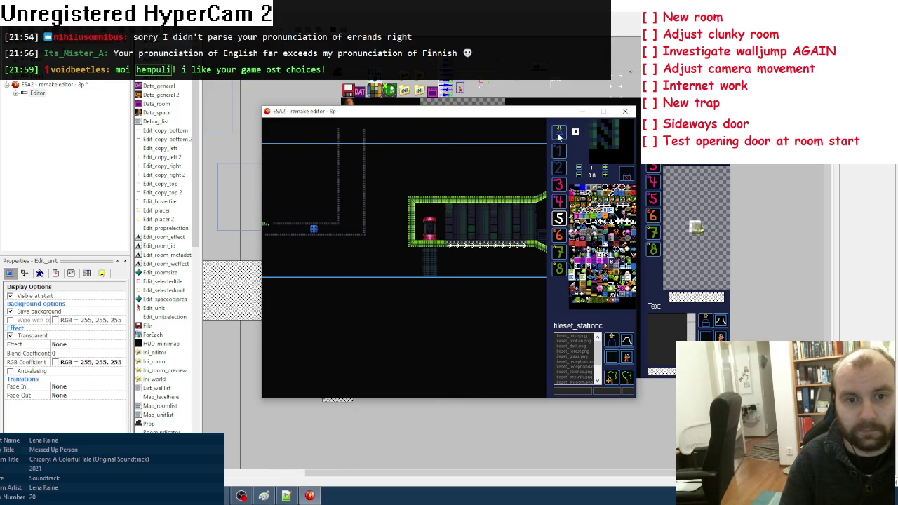
# Create a new tileset_space room and extend the red platform floor to the left
pyautogui.press('Right')
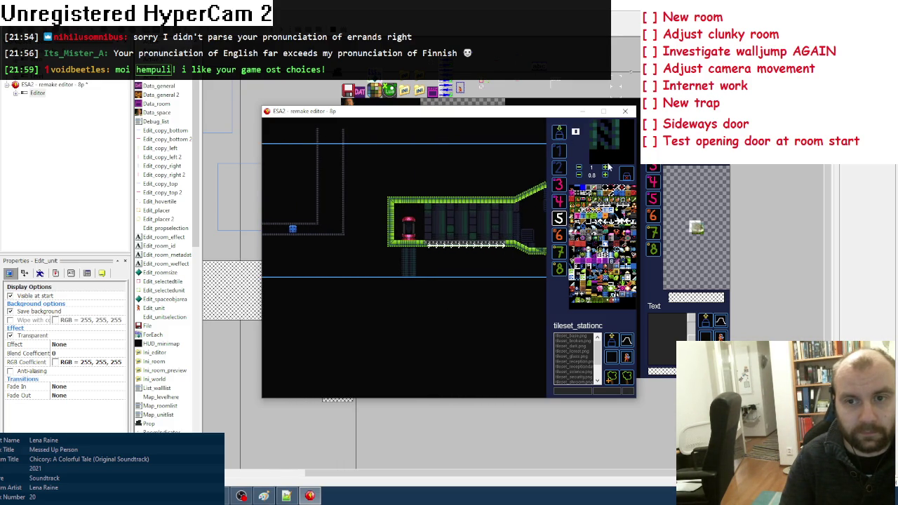
pyautogui.click(626, 173)
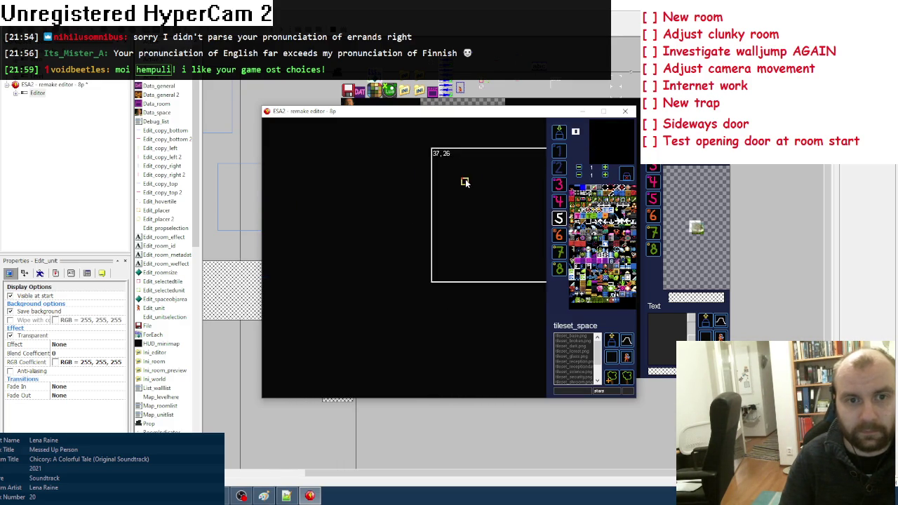
pyautogui.press('Up')
pyautogui.press('Left')
pyautogui.press('space')
pyautogui.click(287, 126)
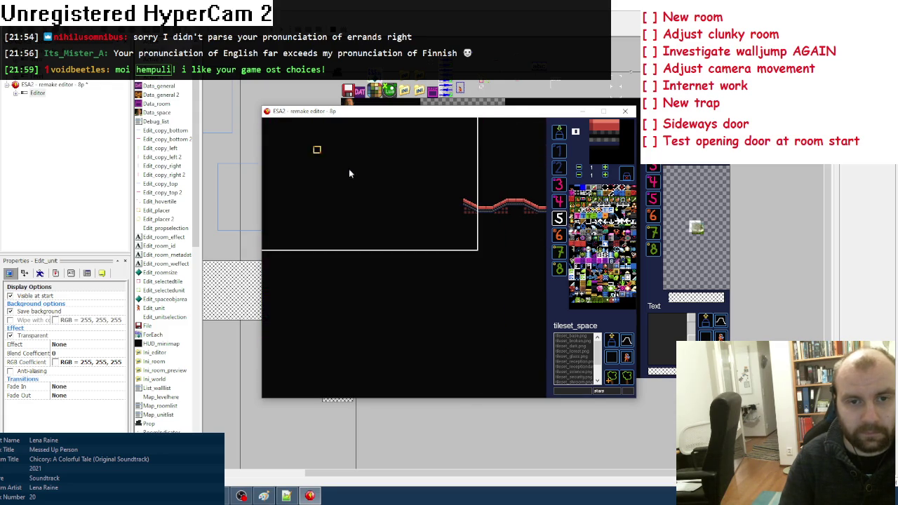
pyautogui.moveTo(456, 207); pyautogui.dragTo(405, 202)
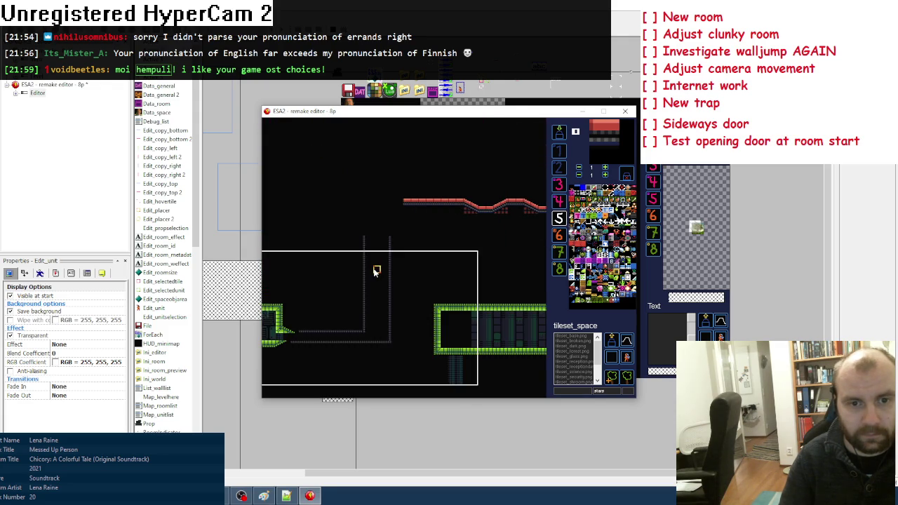
# Try red brick tiles from the sheet and sample a placed room tile
pyautogui.press('space')
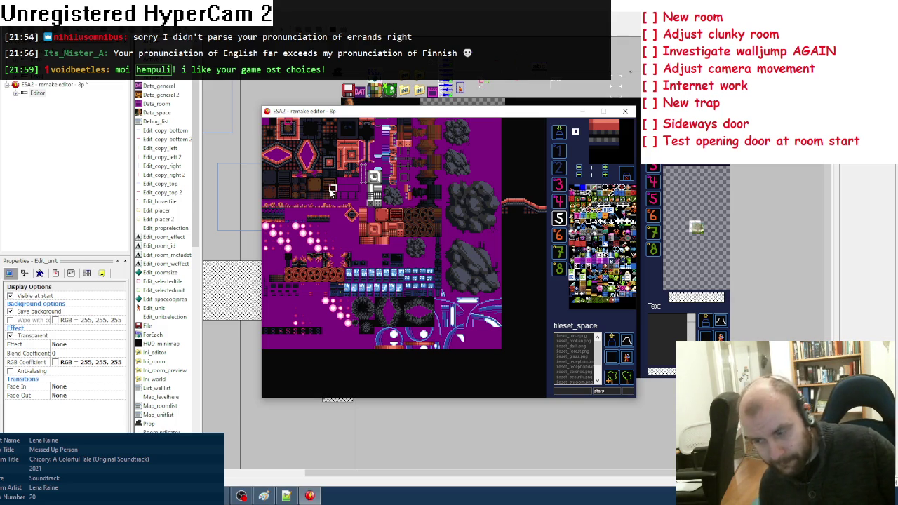
pyautogui.press('space')
pyautogui.press('space')
pyautogui.click(285, 124)
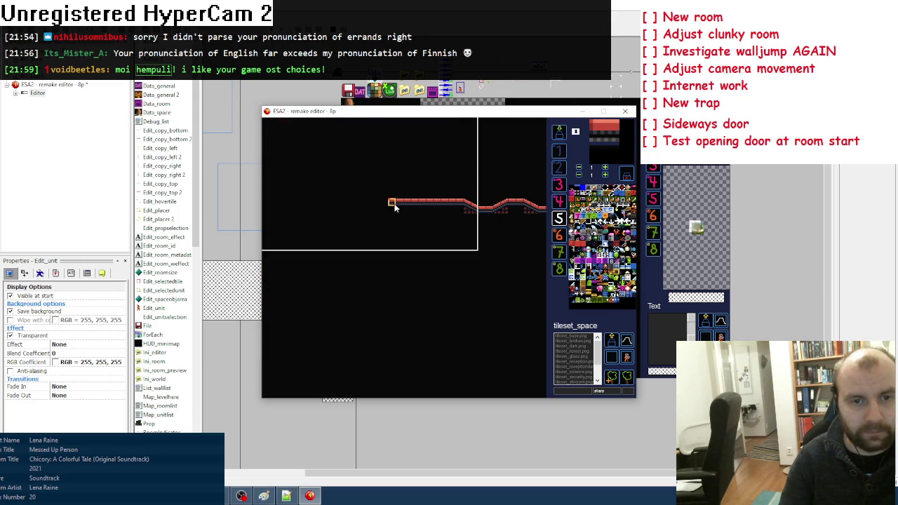
pyautogui.press('space')
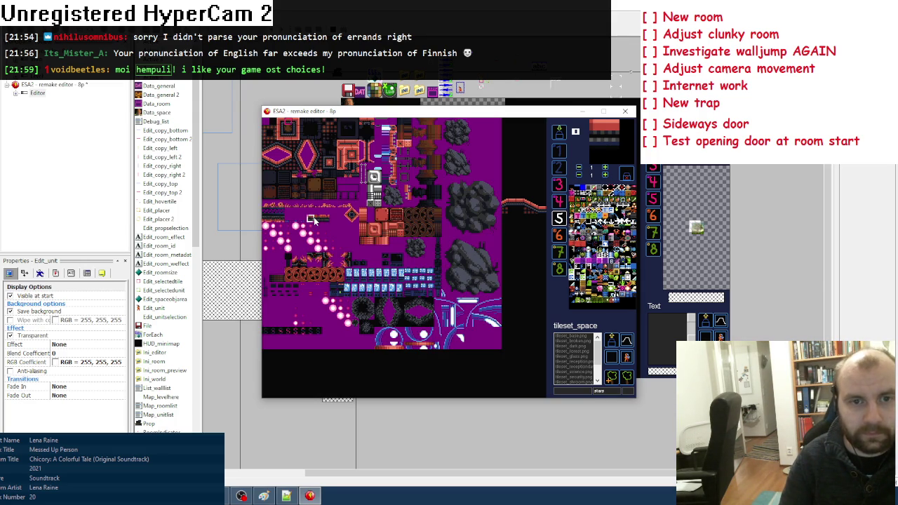
pyautogui.click(349, 145)
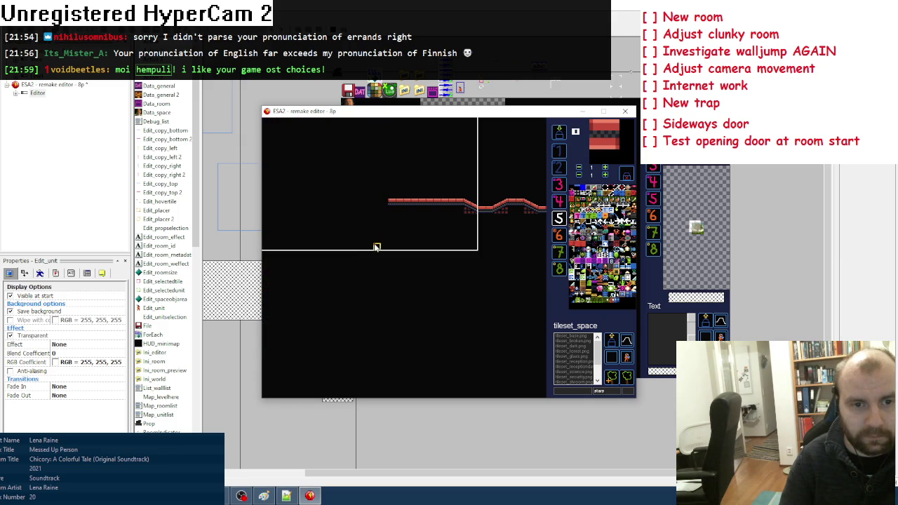
pyautogui.rightClick(395, 204)
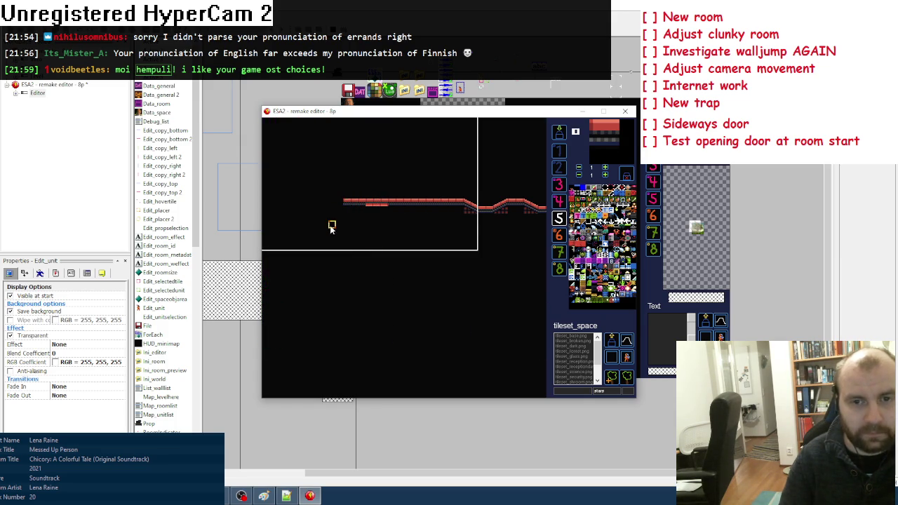
# Choose red brick floor tiles for the slope, sampling the existing floor
pyautogui.scroll(1, 333, 227)
pyautogui.press('space')
pyautogui.click(283, 160)
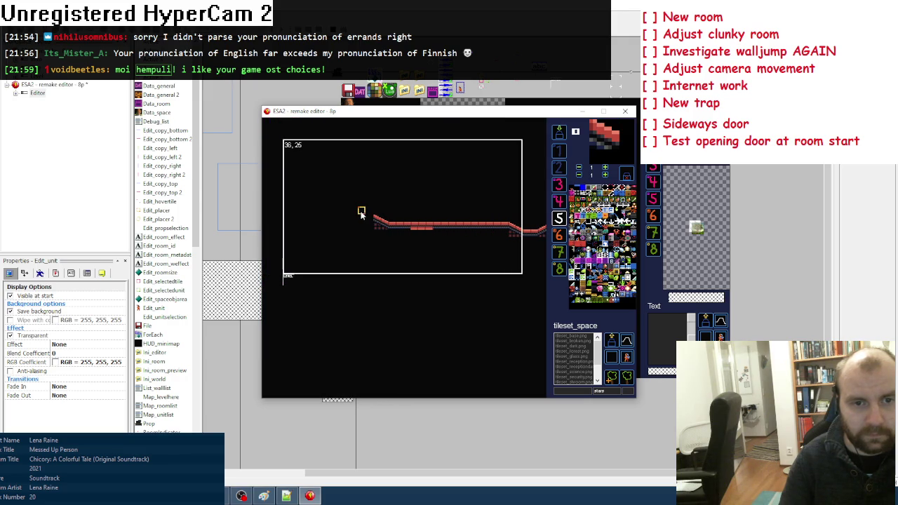
pyautogui.rightClick(392, 227)
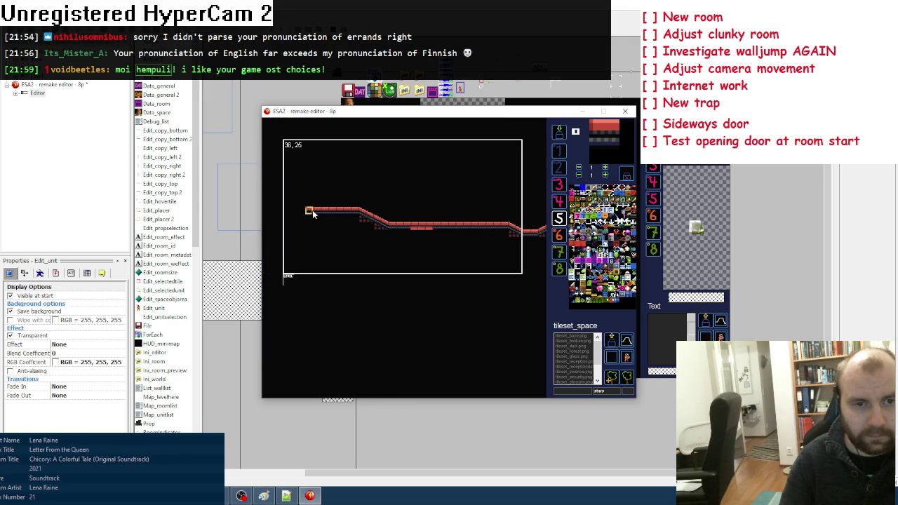
pyautogui.press('space')
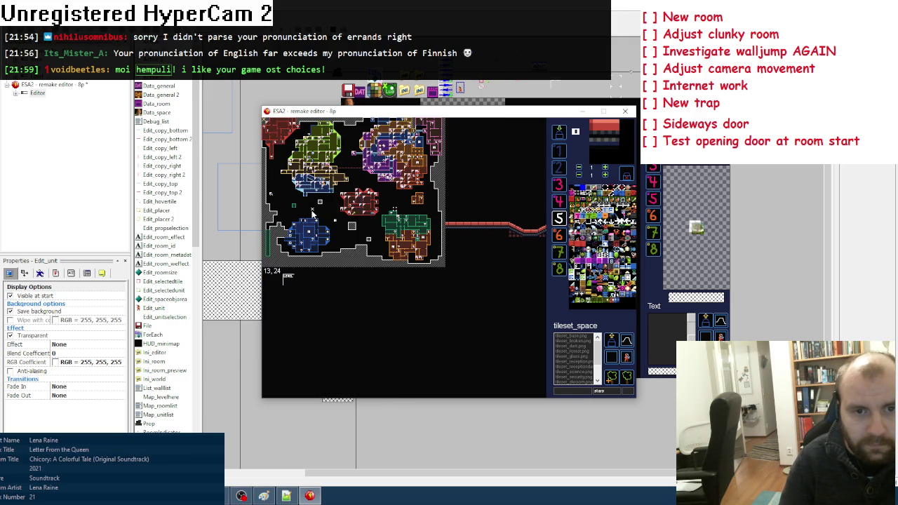
pyautogui.click(312, 214)
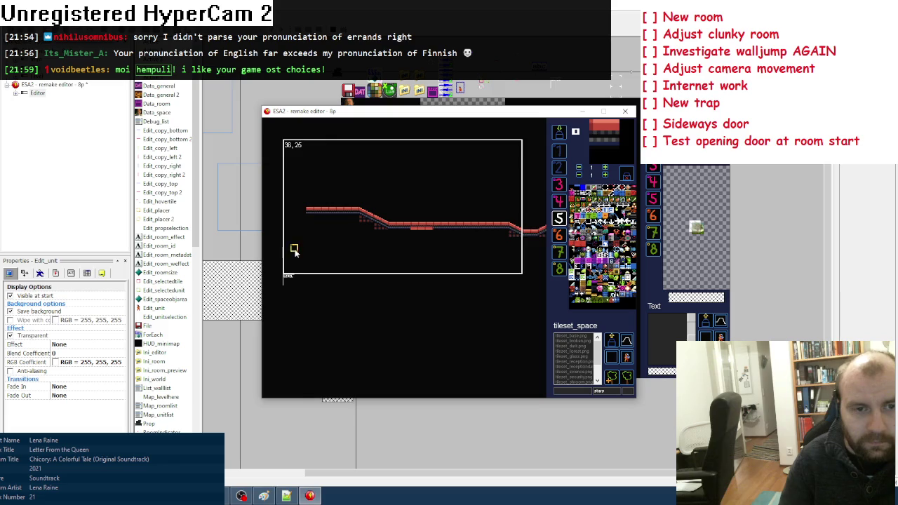
pyautogui.press('space')
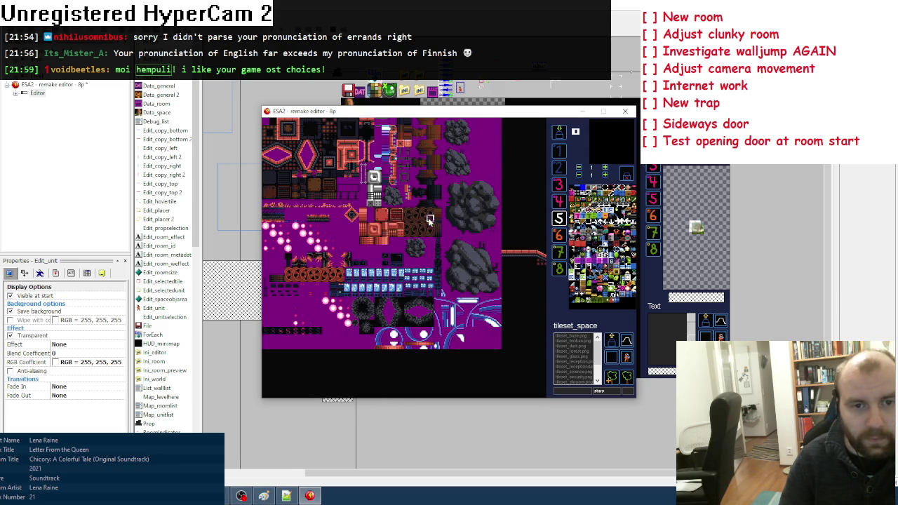
pyautogui.click(325, 169)
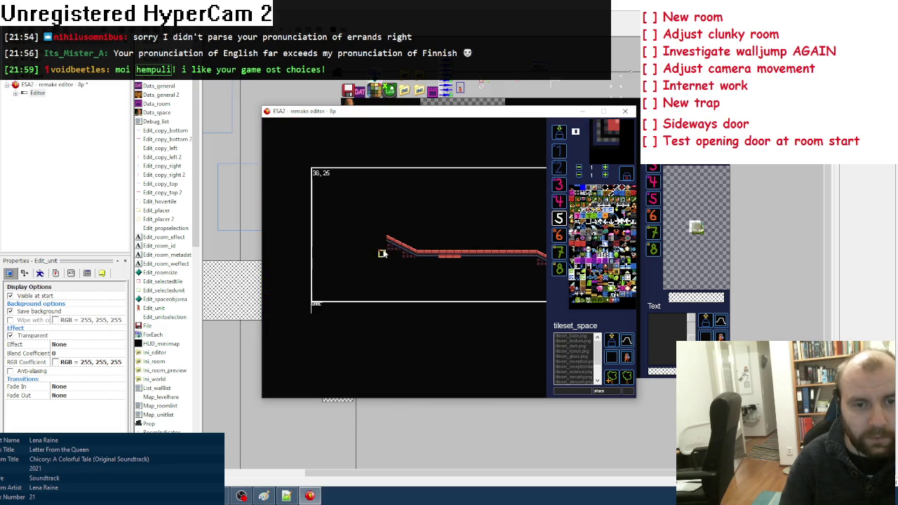
# Paint a red wall column rising from the slope toward the room's top edge
pyautogui.press('space')
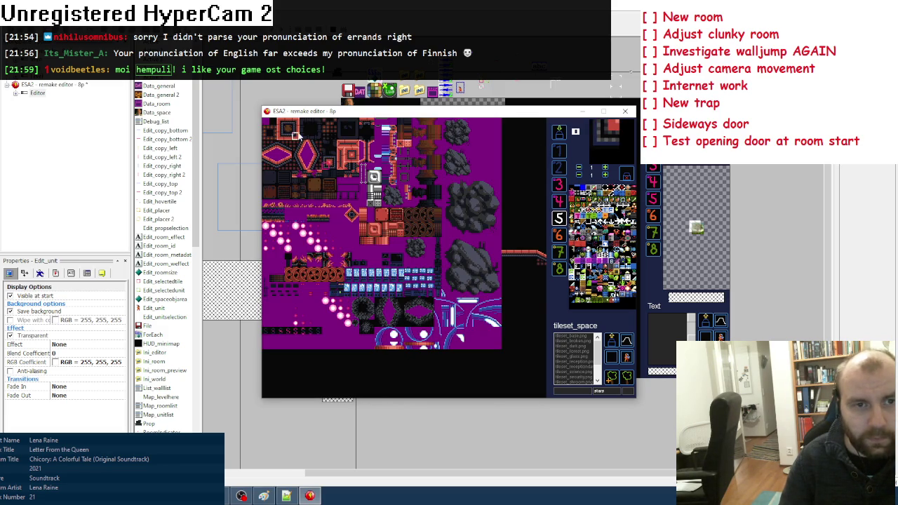
pyautogui.click(297, 137)
pyautogui.moveTo(382, 231); pyautogui.dragTo(383, 156)
pyautogui.press('Right')
# Try alternative wall tiles and the wall corner tile for the column
pyautogui.press('space')
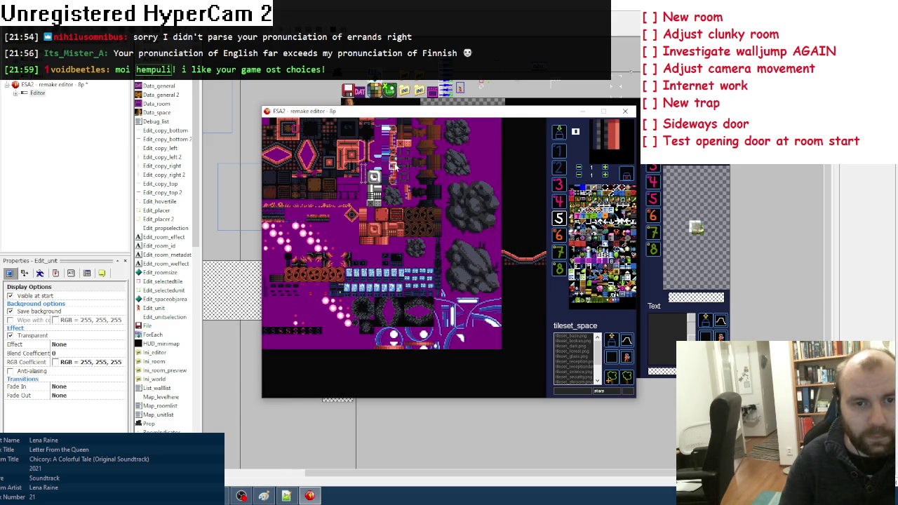
pyautogui.click(371, 163)
pyautogui.press('space')
pyautogui.press('space')
pyautogui.click(370, 155)
pyautogui.press('space')
pyautogui.press('space')
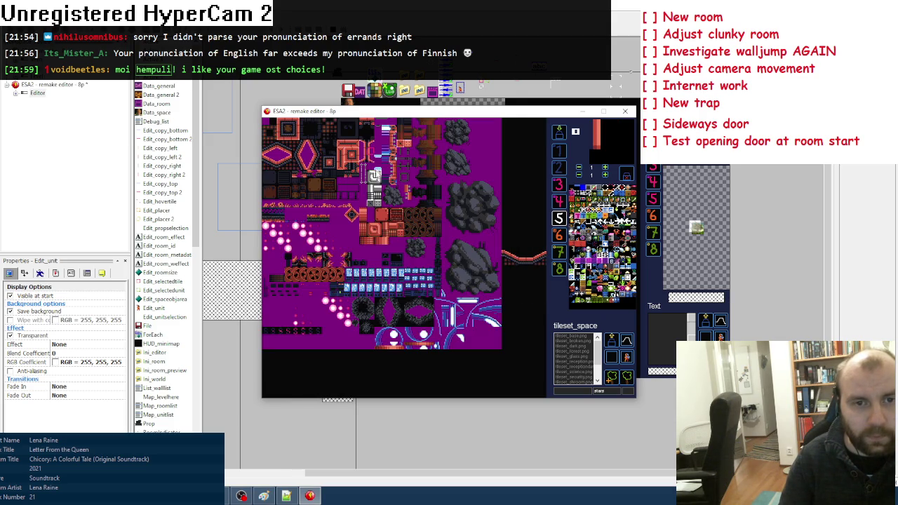
pyautogui.click(370, 143)
pyautogui.press('space')
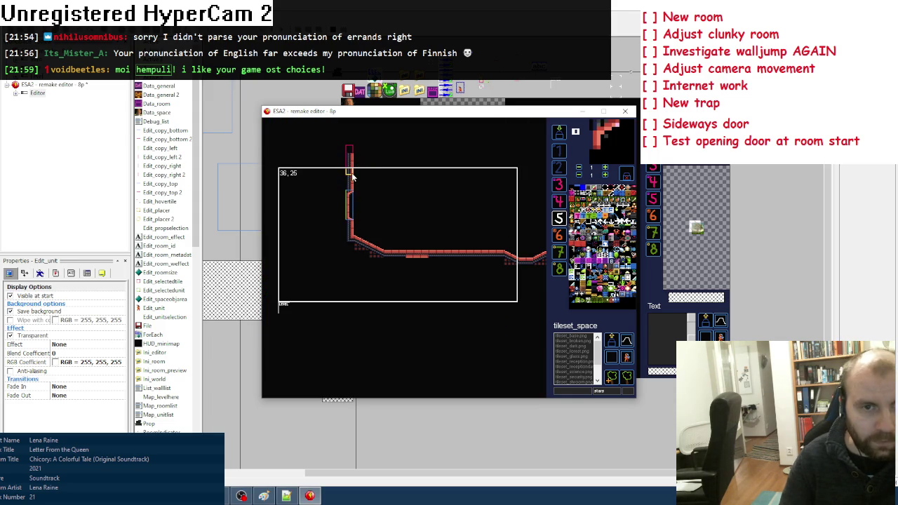
# Carry the wall up, place breakable blocks in the brick floor past the slope, and show the background fill
pyautogui.scroll(2, 358, 197)
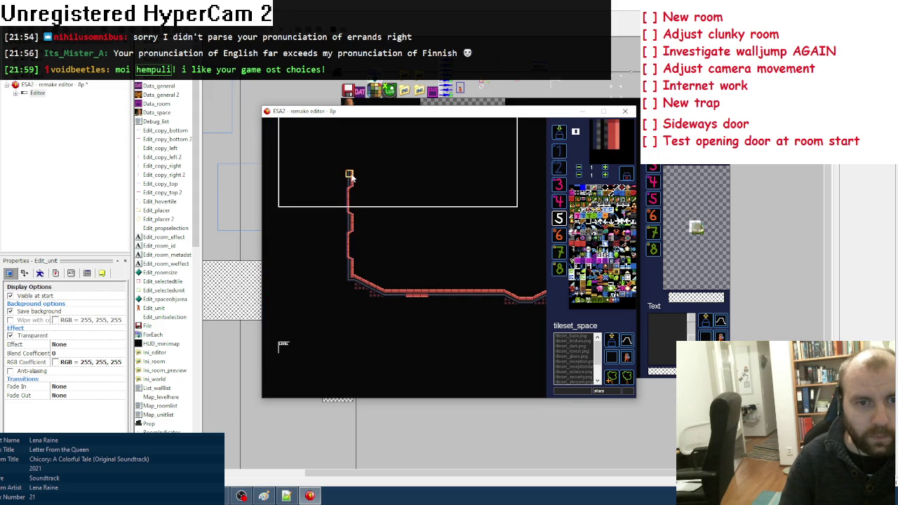
pyautogui.scroll(-2, 435, 231)
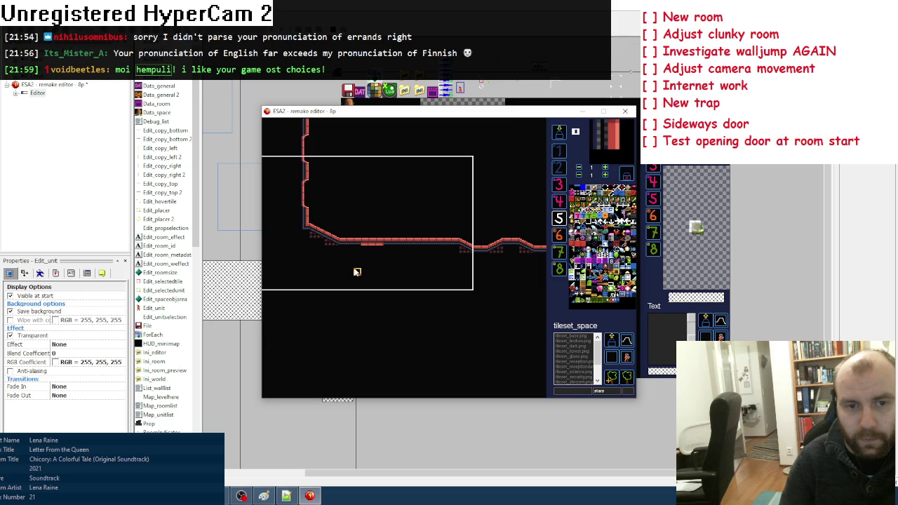
pyautogui.click(357, 297)
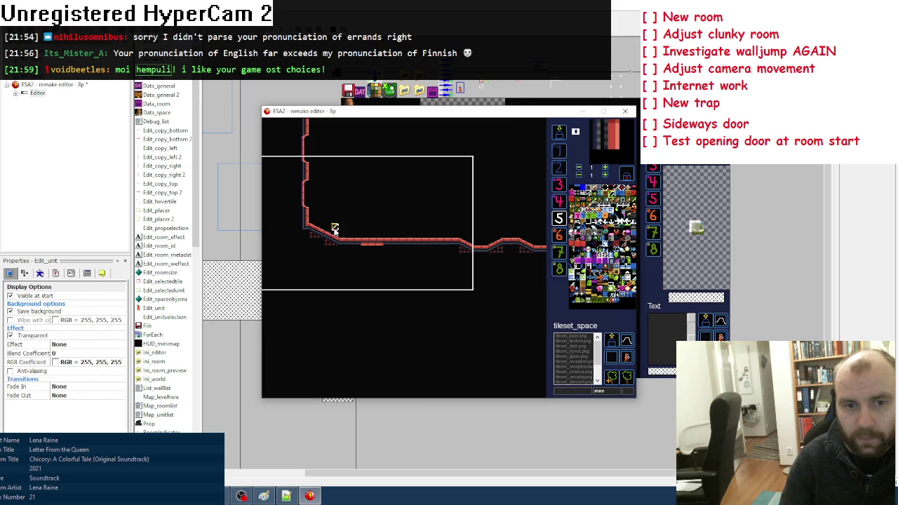
pyautogui.click(371, 243)
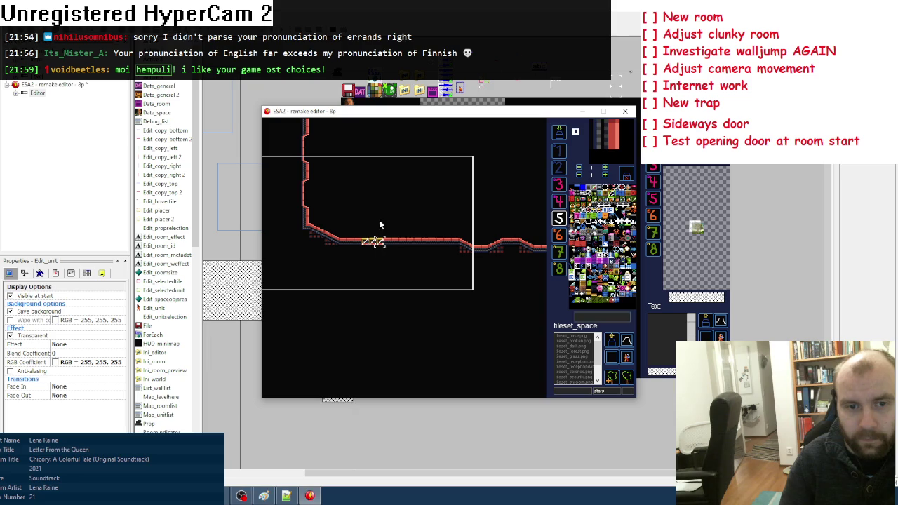
pyautogui.click(611, 356)
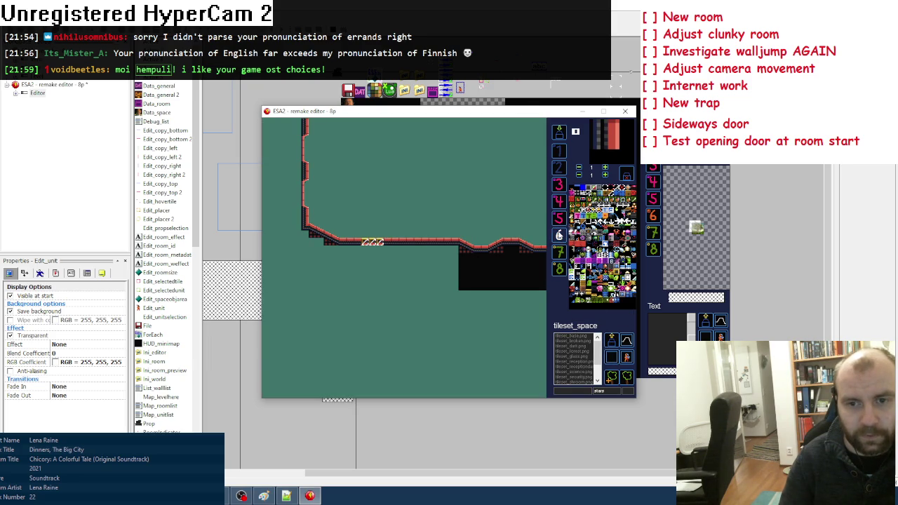
# Switch between layers 5 and 6 and toggle the other layer's terrain visibility
pyautogui.click(559, 236)
pyautogui.click(559, 220)
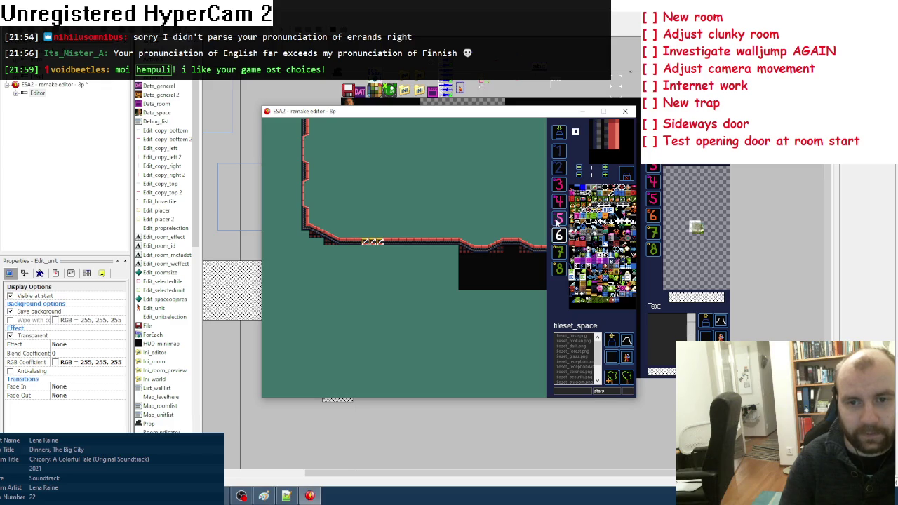
pyautogui.click(627, 358)
pyautogui.click(454, 265)
pyautogui.press('6')
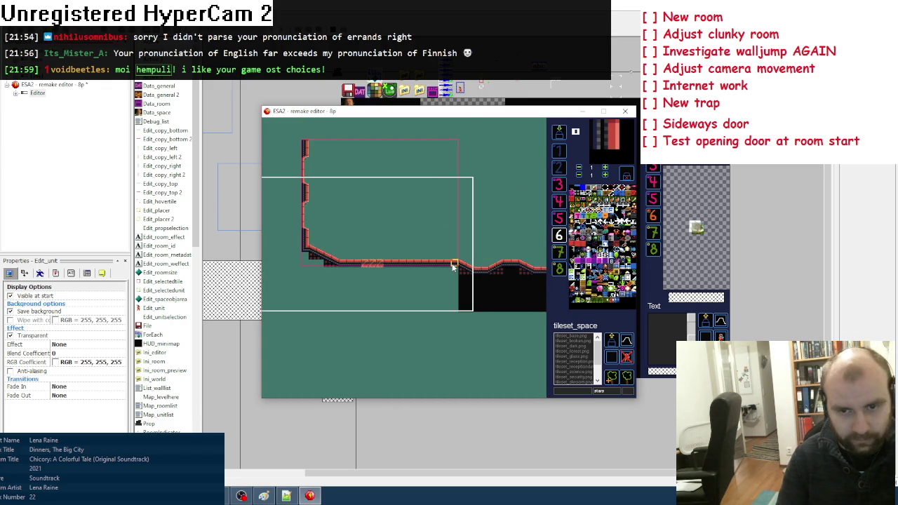
pyautogui.click(455, 266)
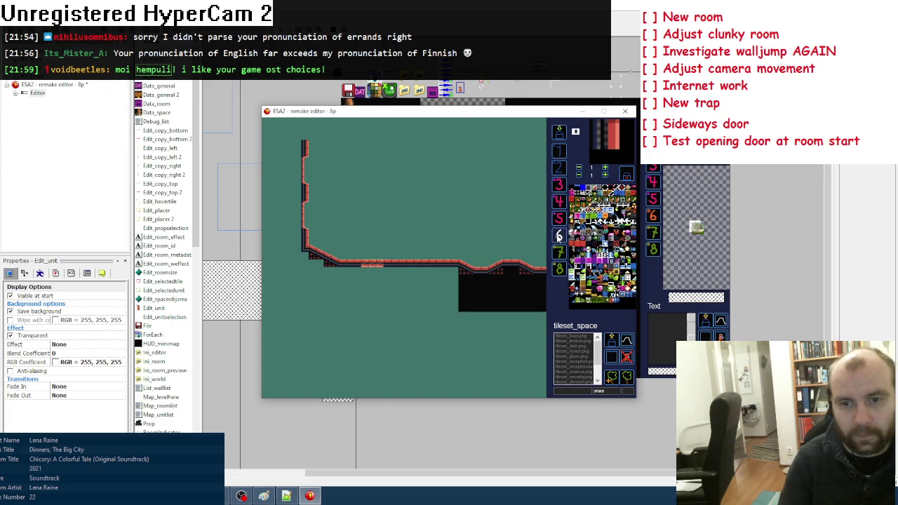
# Fill the green area and left side below the floor with black
pyautogui.moveTo(386, 277); pyautogui.dragTo(388, 306)
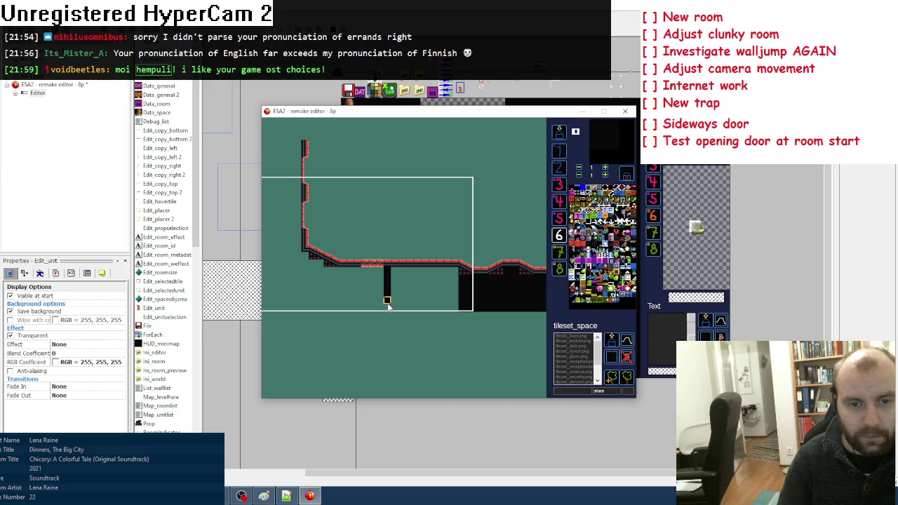
pyautogui.moveTo(356, 274)
pyautogui.mouseDown()
pyautogui.moveTo(356, 307)
pyautogui.moveTo(450, 310)
pyautogui.moveTo(301, 309)
pyautogui.mouseUp()
pyautogui.click(423, 287)
pyautogui.press('Up')
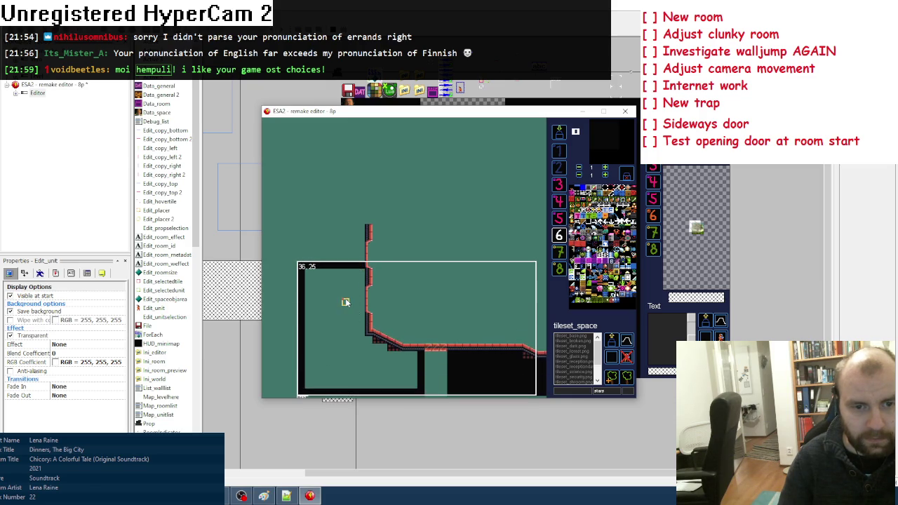
pyautogui.click(344, 303)
pyautogui.press('Down')
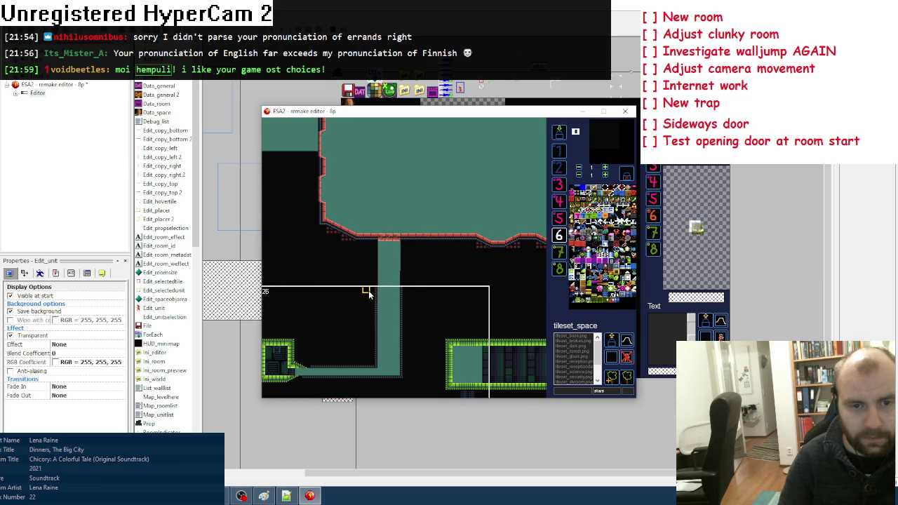
# In room 25 on layer 5, fill the shaft under the ledge with black wall tiles
pyautogui.press('Up')
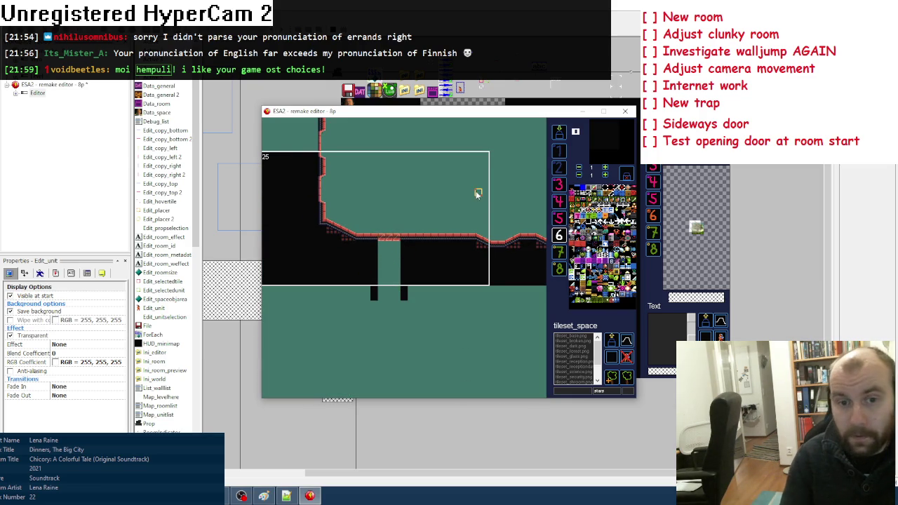
pyautogui.press('5')
pyautogui.rightClick(454, 224)
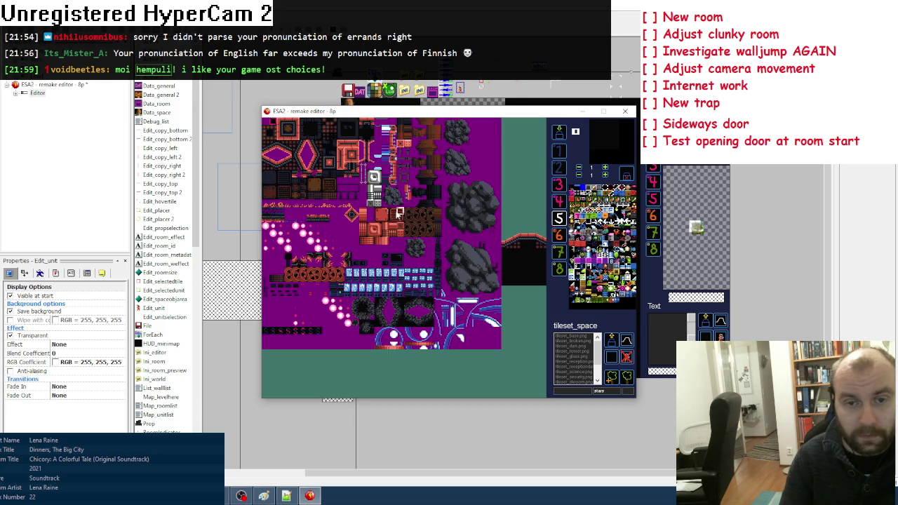
pyautogui.click(396, 207)
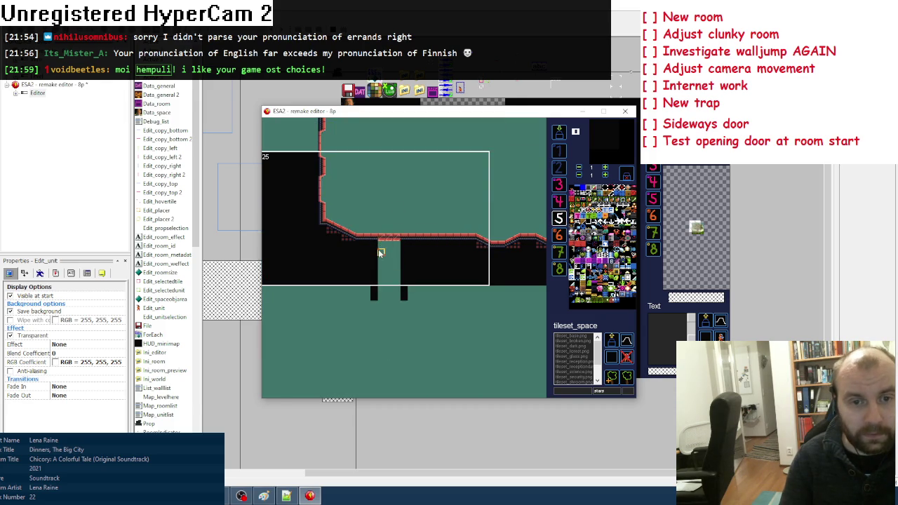
pyautogui.moveTo(383, 250)
pyautogui.mouseDown()
pyautogui.moveTo(395, 255)
pyautogui.moveTo(393, 282)
pyautogui.moveTo(395, 265)
pyautogui.moveTo(377, 252)
pyautogui.mouseUp()
pyautogui.moveTo(382, 294); pyautogui.dragTo(398, 293)
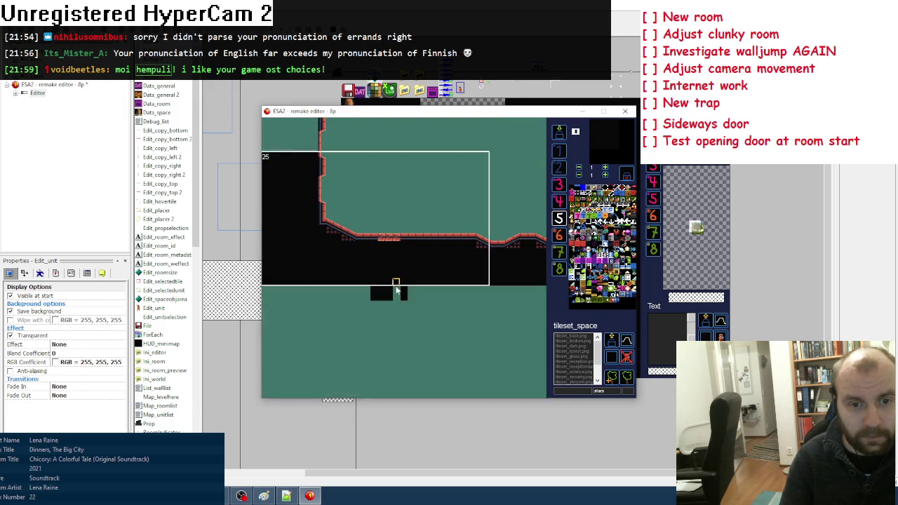
# Check the room on the world map overview and return to tile editing
pyautogui.click(559, 133)
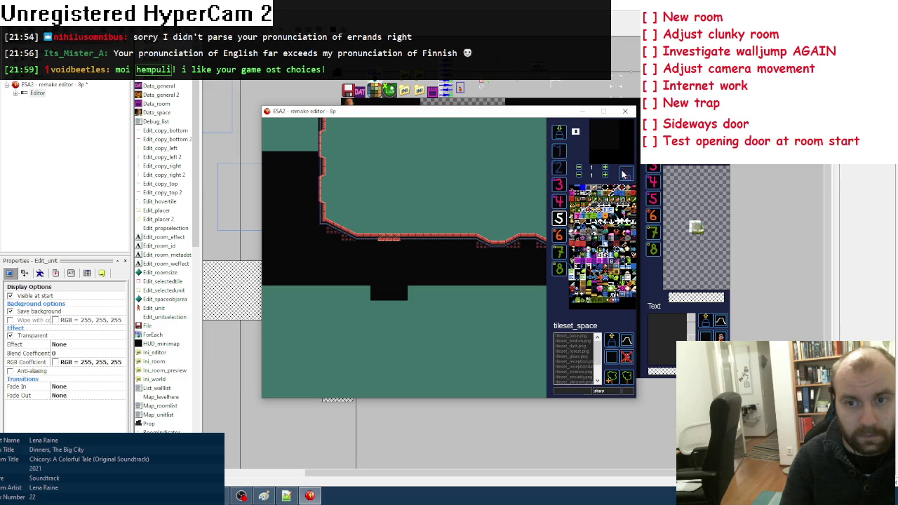
pyautogui.click(432, 314)
pyautogui.click(564, 134)
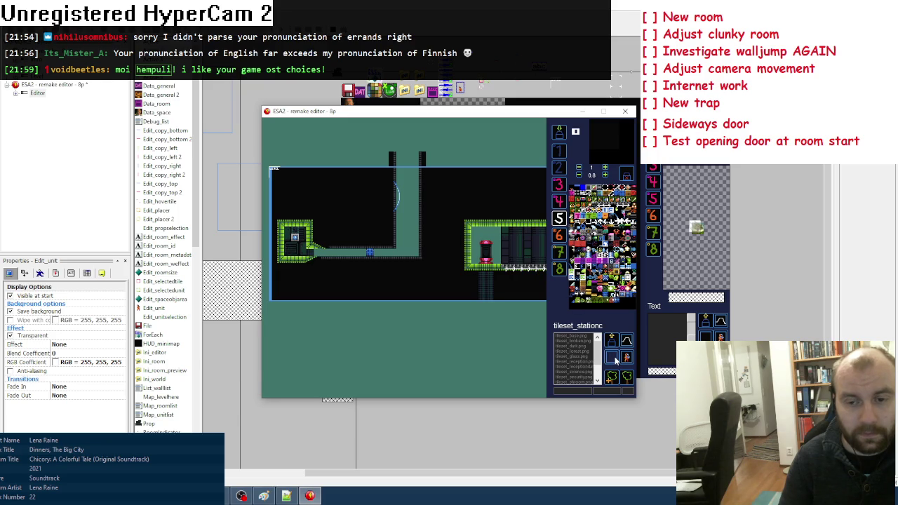
# Switch to painting on layer 7 and choose a dark tile from the tileset
pyautogui.click(559, 252)
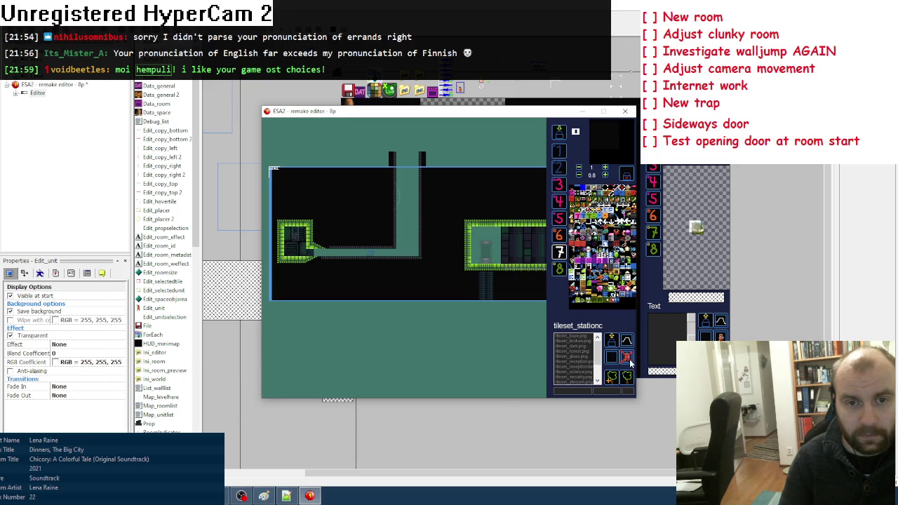
pyautogui.press('space')
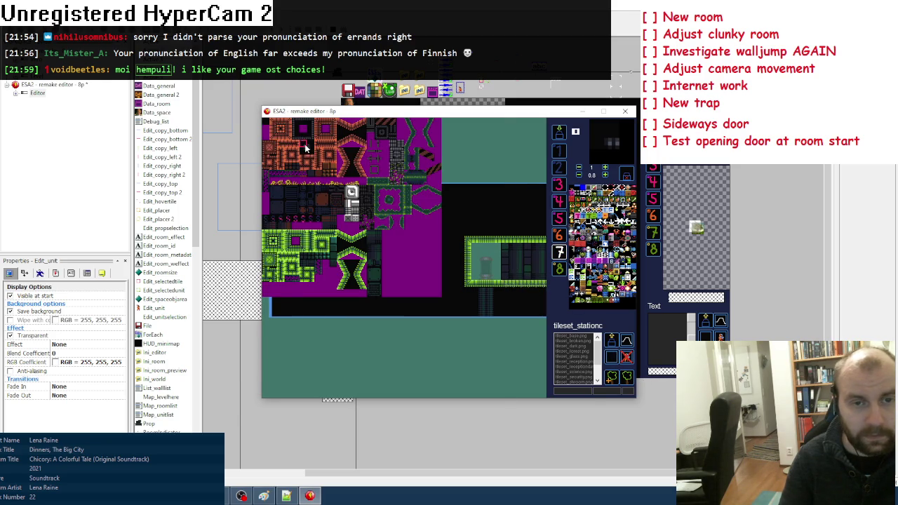
pyautogui.click(305, 143)
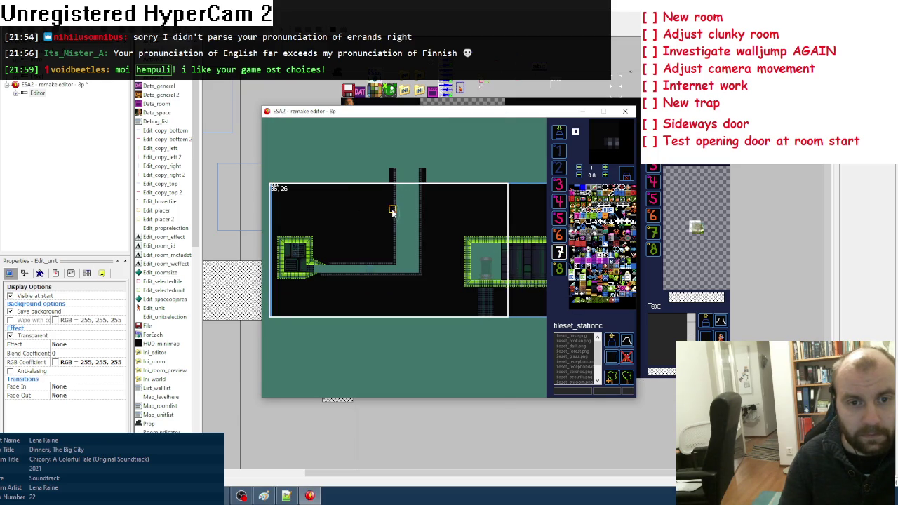
pyautogui.press('space')
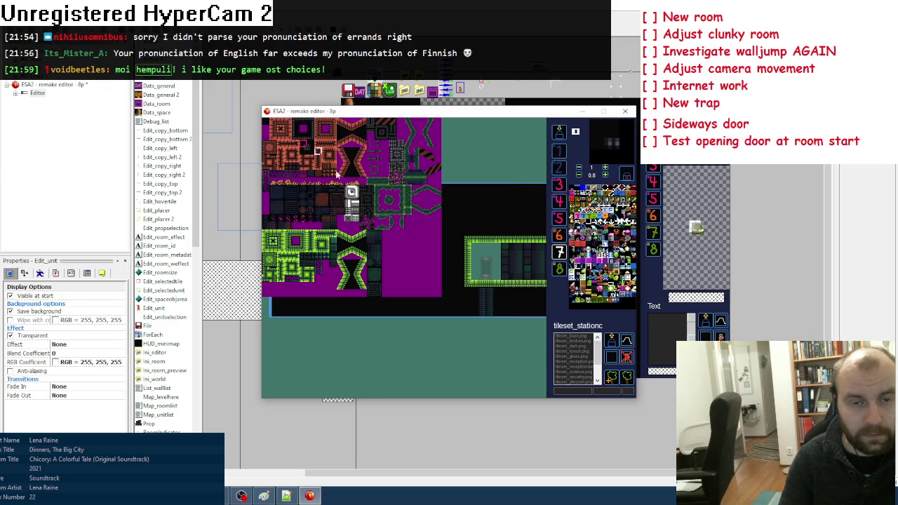
pyautogui.click(308, 153)
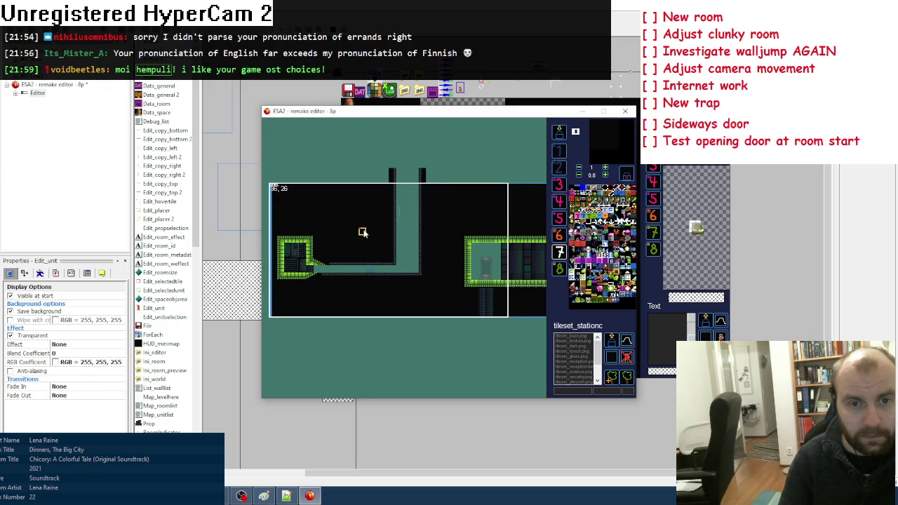
pyautogui.press('space')
pyautogui.click(265, 123)
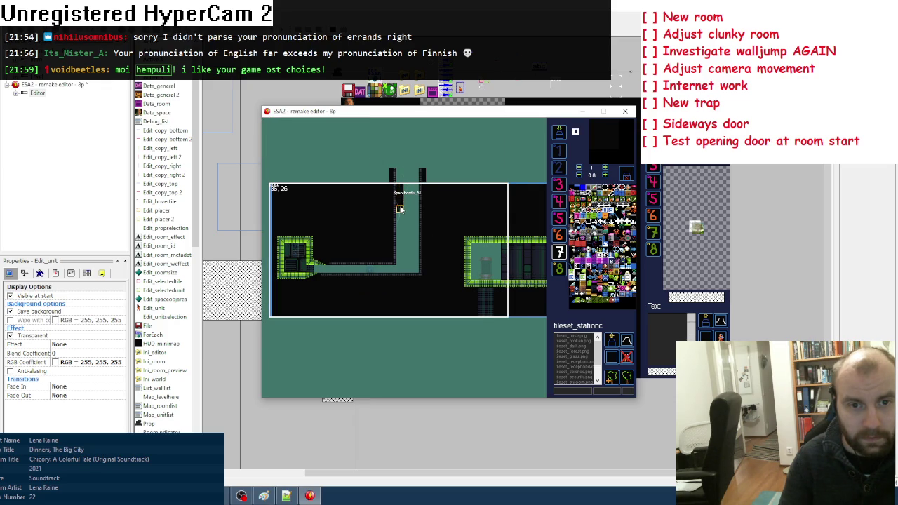
# Paint dark tiles up the teal shaft, then show the room's tiles as outlines
pyautogui.moveTo(407, 208); pyautogui.dragTo(414, 191)
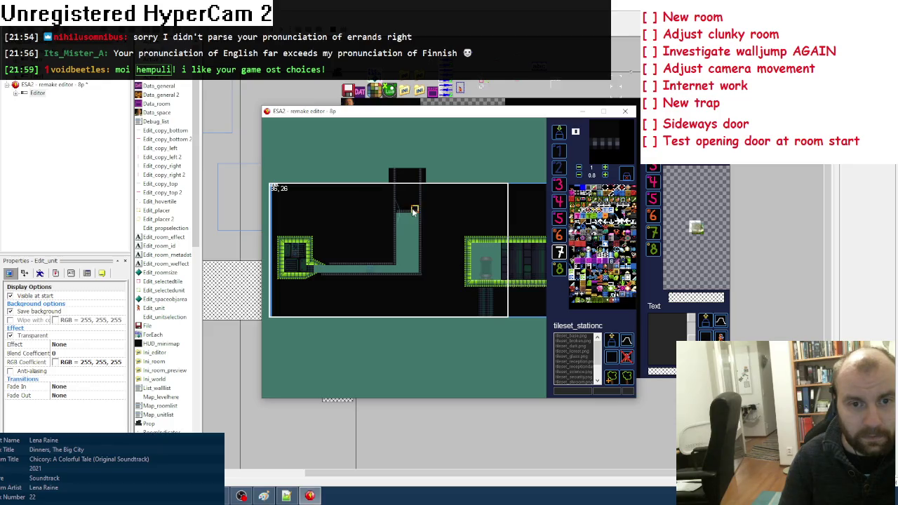
pyautogui.click(611, 358)
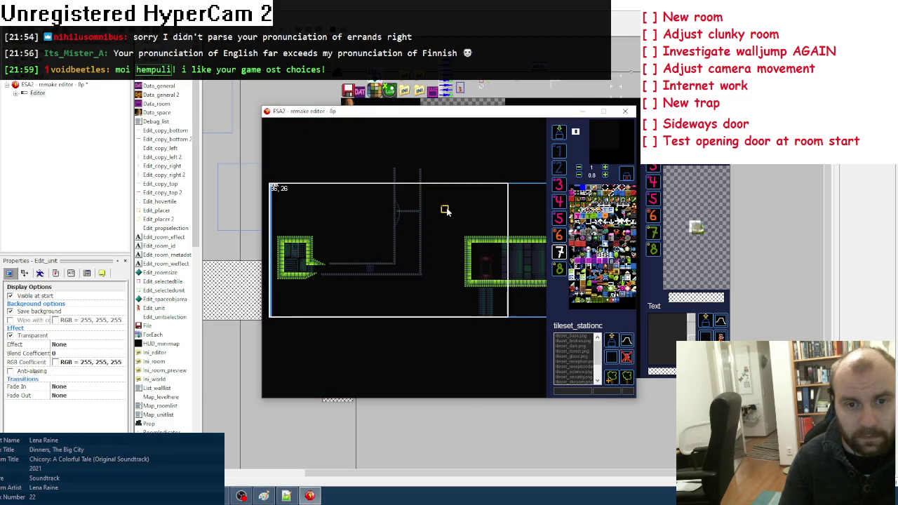
pyautogui.press('Right')
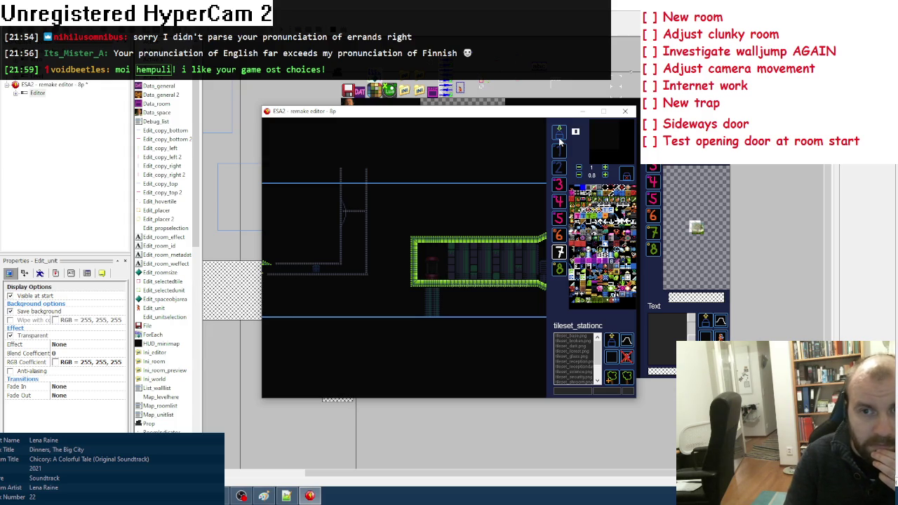
# Close the test run, open the Editor frame's events, and collapse the Player, Enemy list and General switches groups
pyautogui.click(625, 112)
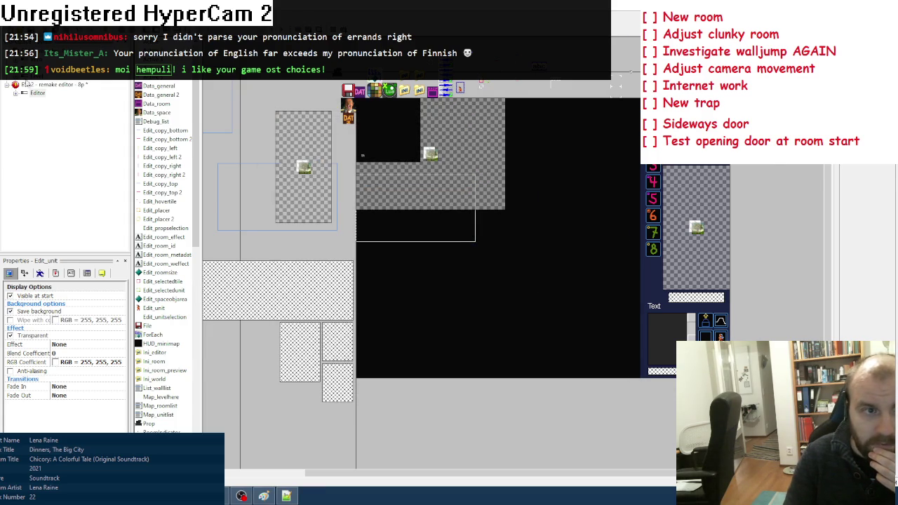
pyautogui.doubleClick(37, 93)
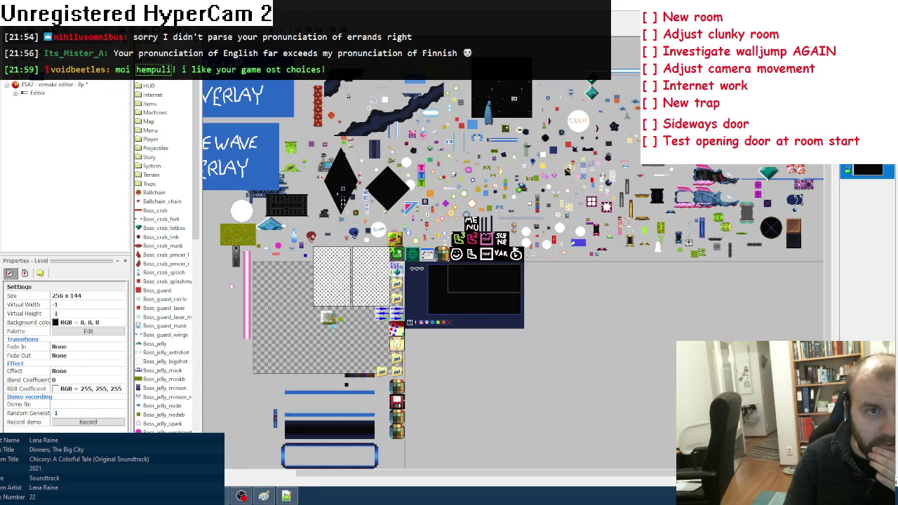
pyautogui.scroll(-3, 274, 231)
pyautogui.scroll(2, 208, 147)
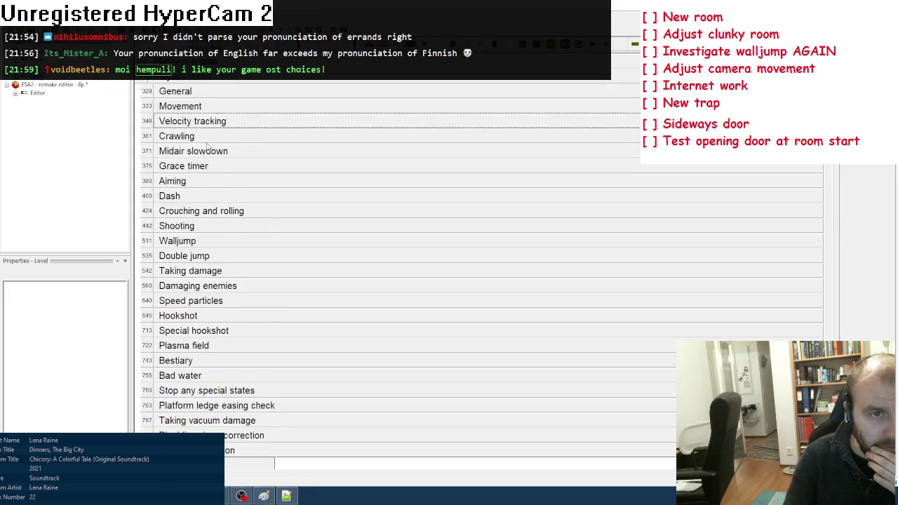
pyautogui.scroll(1, 209, 148)
pyautogui.click(164, 120)
pyautogui.scroll(-4, 164, 120)
pyautogui.scroll(1, 170, 152)
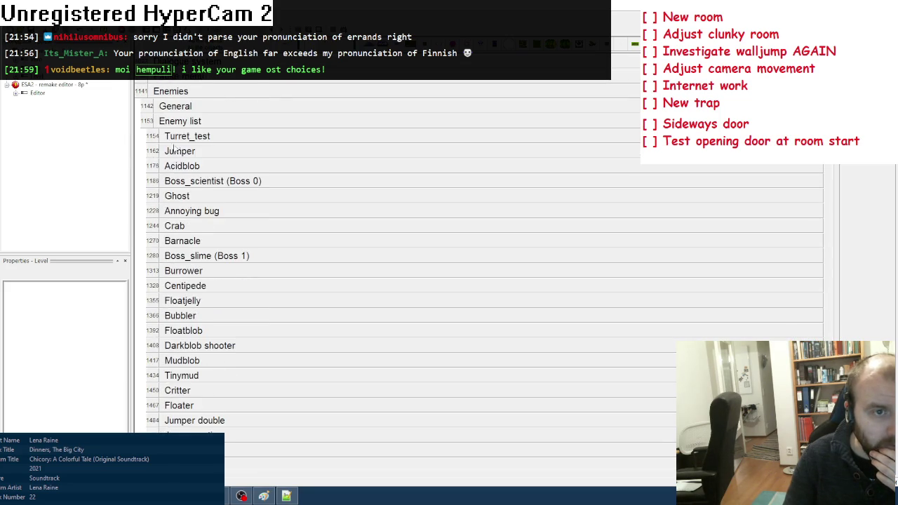
pyautogui.click(188, 121)
pyautogui.scroll(-5, 190, 210)
pyautogui.click(195, 211)
pyautogui.scroll(-2, 196, 222)
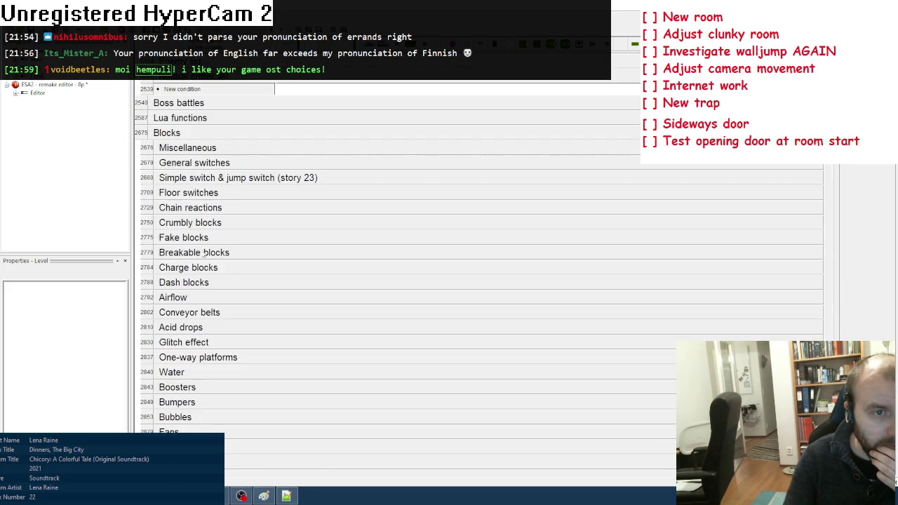
pyautogui.scroll(-10, 196, 223)
# Append 36 after 35 in the Permanent doors group title
pyautogui.rightClick(350, 334)
pyautogui.click(365, 343)
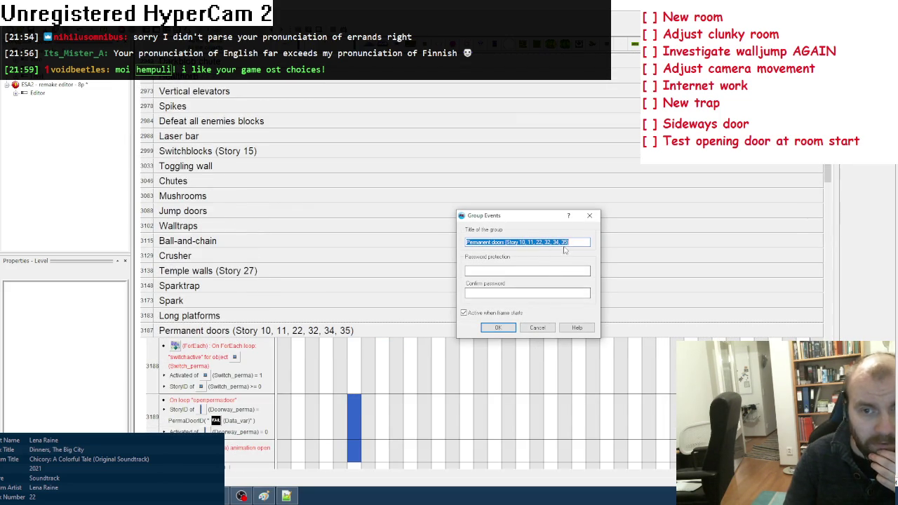
pyautogui.click(567, 242)
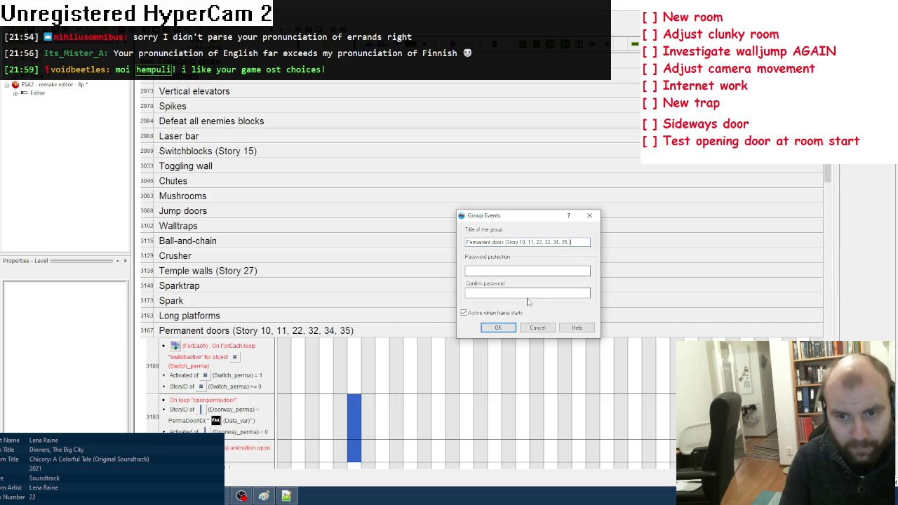
pyautogui.click(491, 328)
# Return to the top of the event list and bring up the Story flags comment's options
pyautogui.hotkey('ctrl', 'Home')
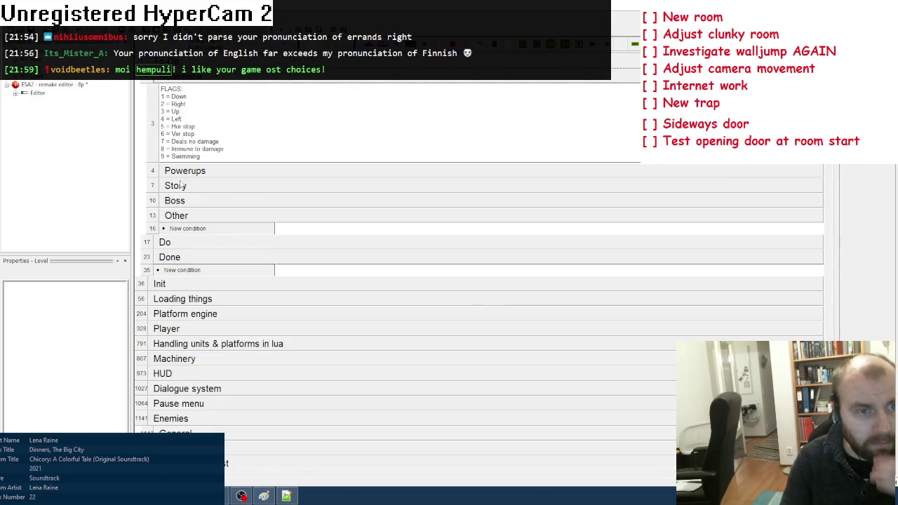
pyautogui.click(188, 185)
pyautogui.rightClick(235, 293)
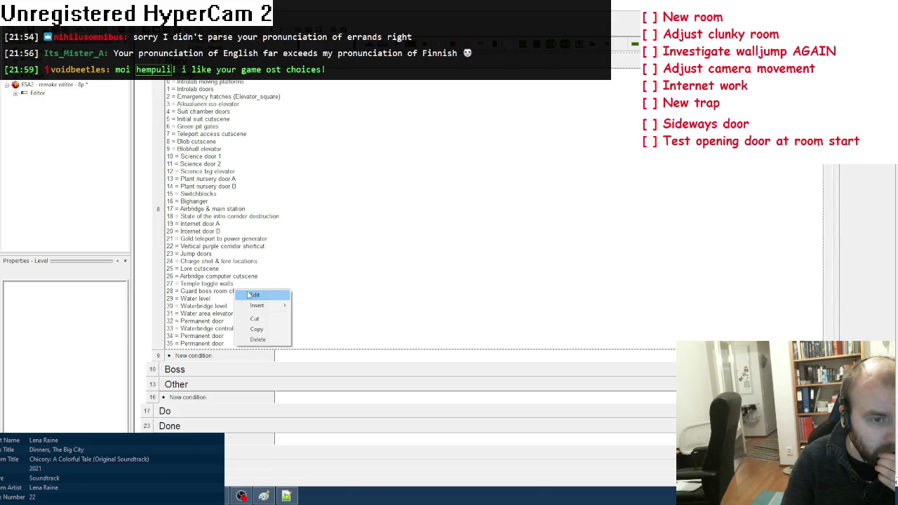
# Add a new line after flag 35 in the Story flags comment and confirm it
pyautogui.click(249, 295)
pyautogui.click(424, 253)
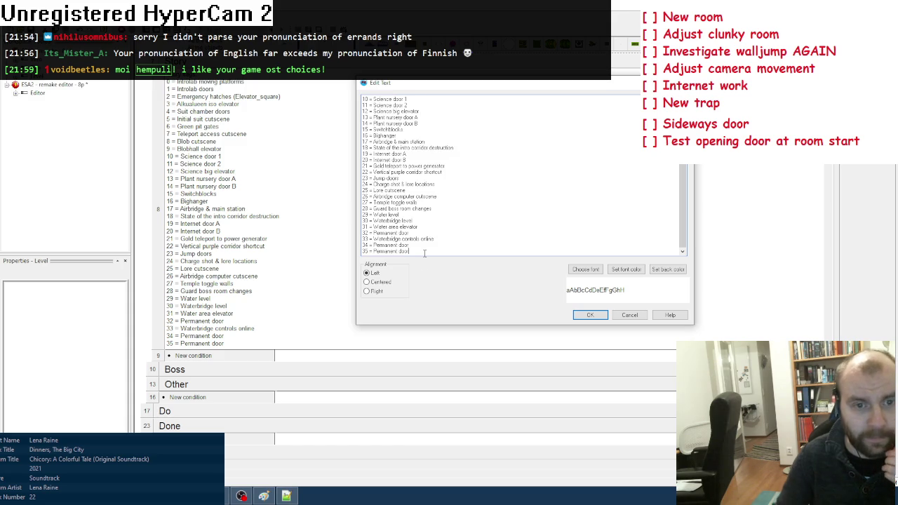
pyautogui.press('Return')
pyautogui.write('36 = Permanent door')
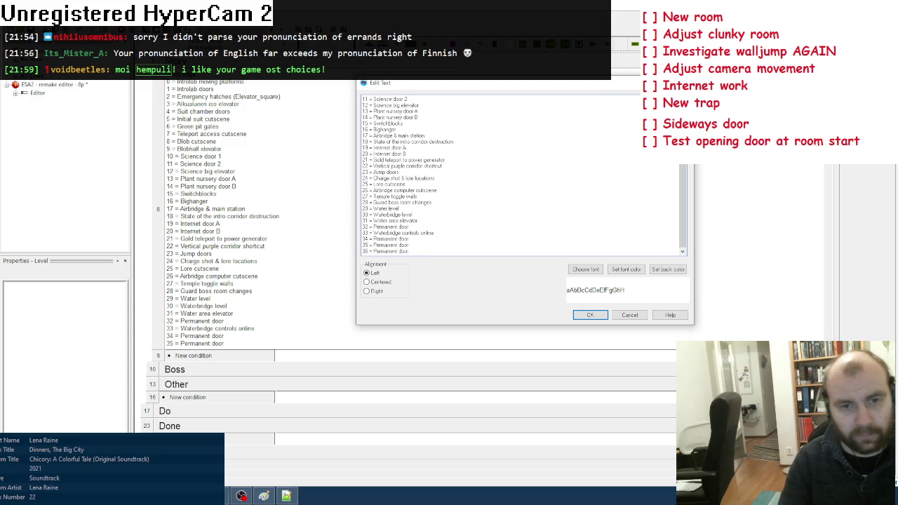
pyautogui.click(579, 315)
# Collapse the Story and Permanent doors groups and open the Editor frame's layout
pyautogui.scroll(3, 307, 206)
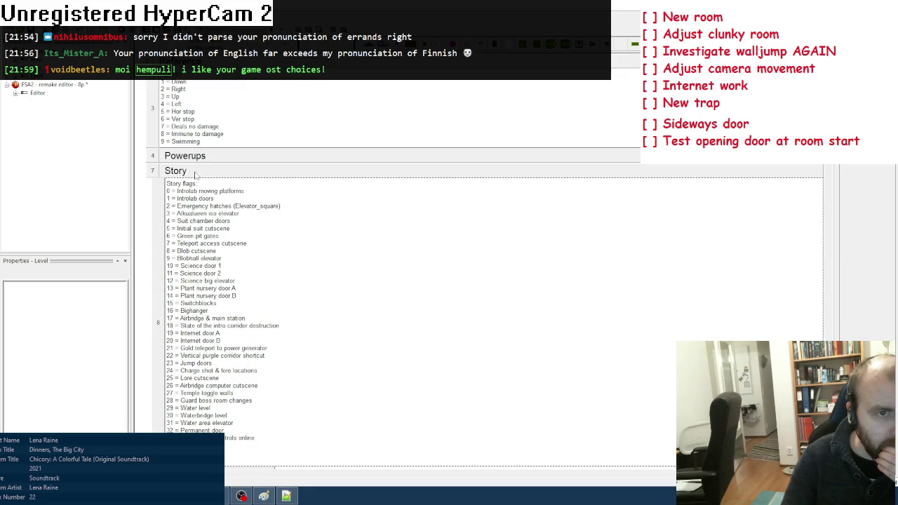
pyautogui.click(153, 171)
pyautogui.scroll(-13, 314, 303)
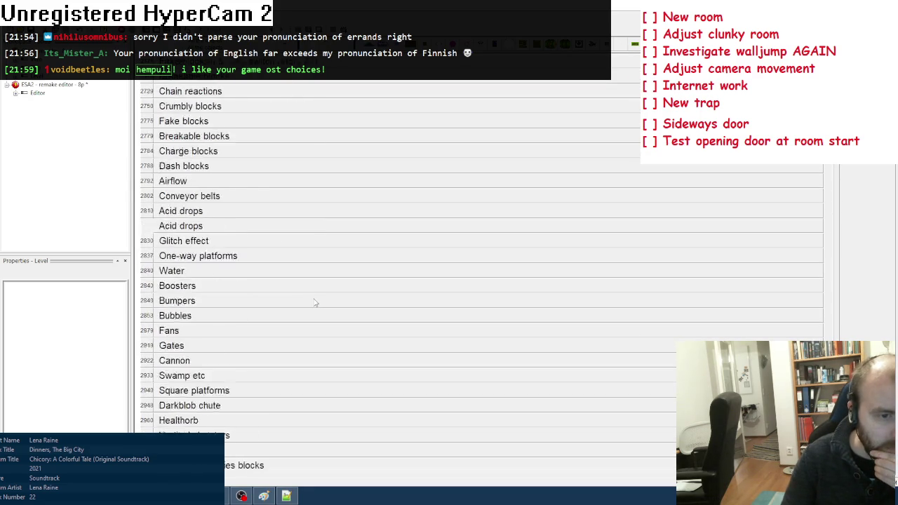
pyautogui.scroll(-7, 315, 303)
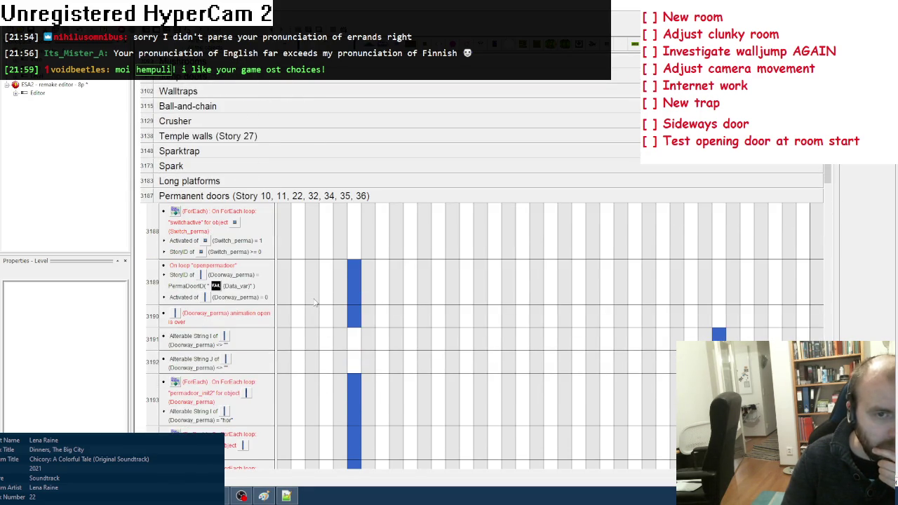
pyautogui.click(270, 201)
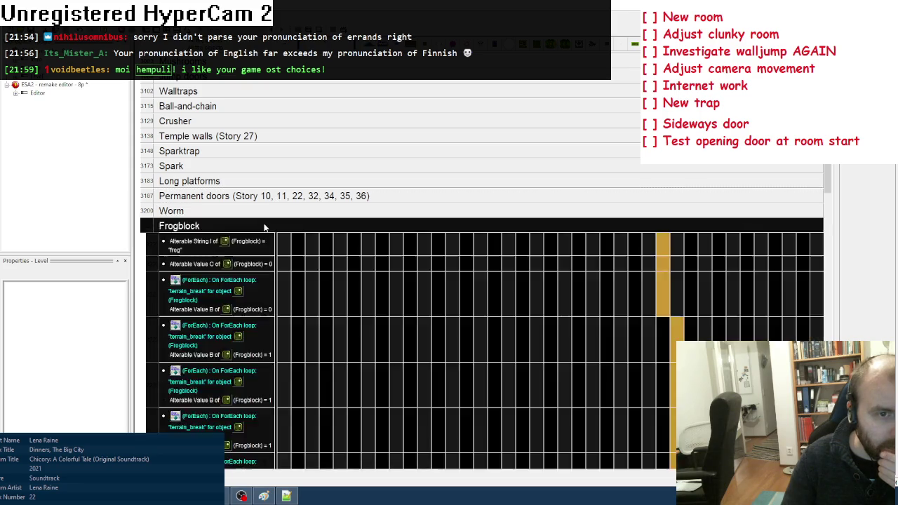
pyautogui.doubleClick(267, 223)
pyautogui.doubleClick(262, 196)
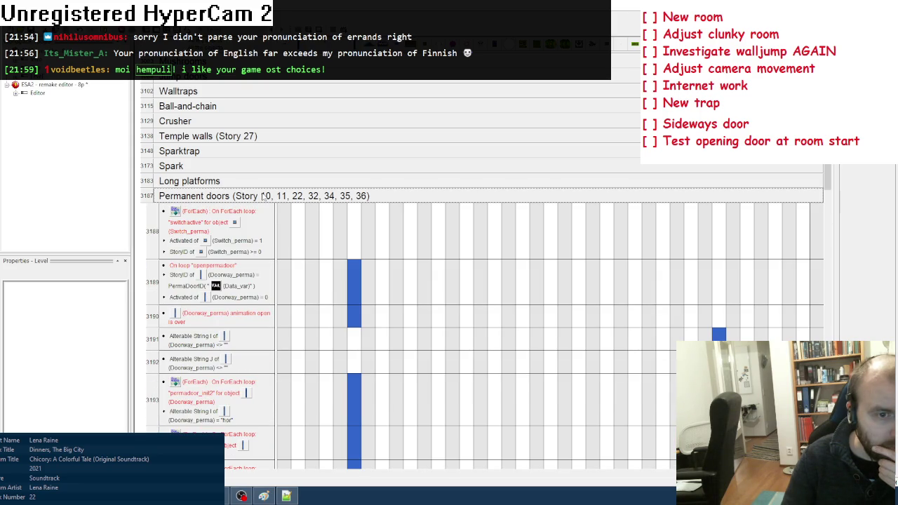
pyautogui.click(264, 196)
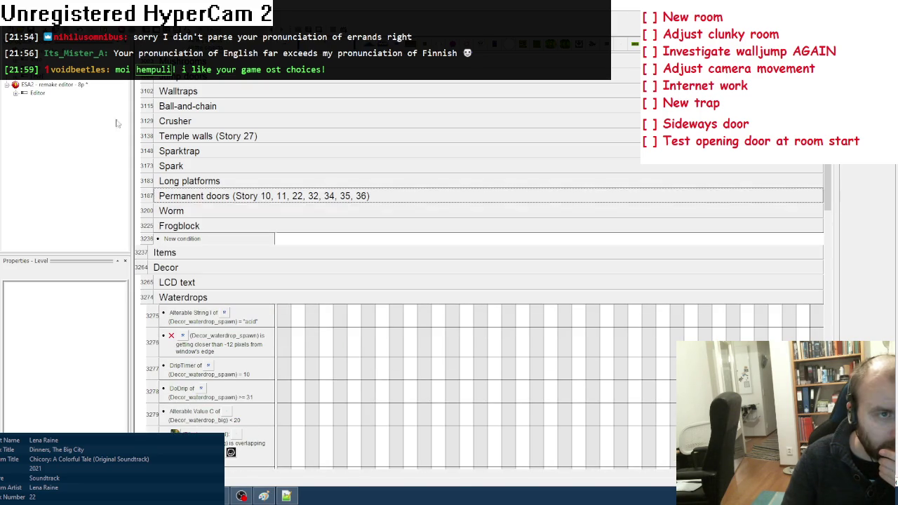
pyautogui.click(33, 96)
pyautogui.doubleClick(33, 96)
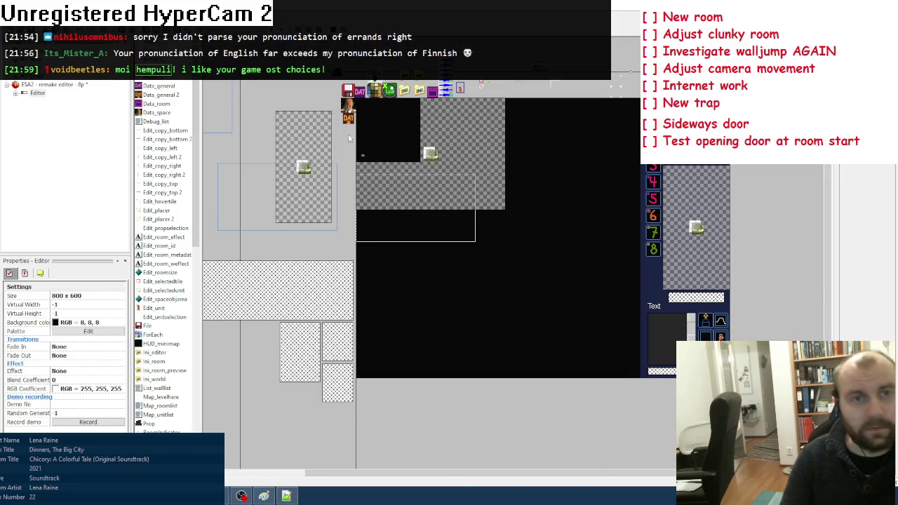
# Test-run the level editor, inspect a swamp room and two green station rooms, then close it
pyautogui.press('F8')
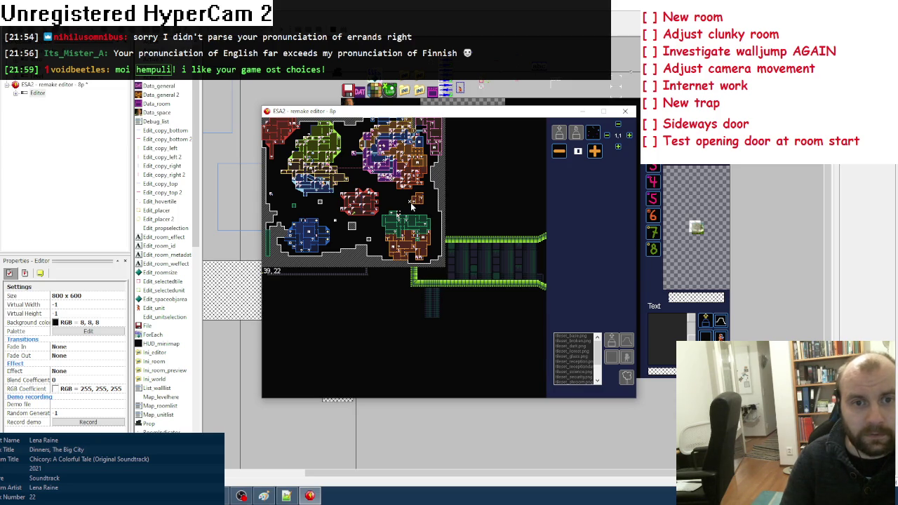
pyautogui.click(393, 135)
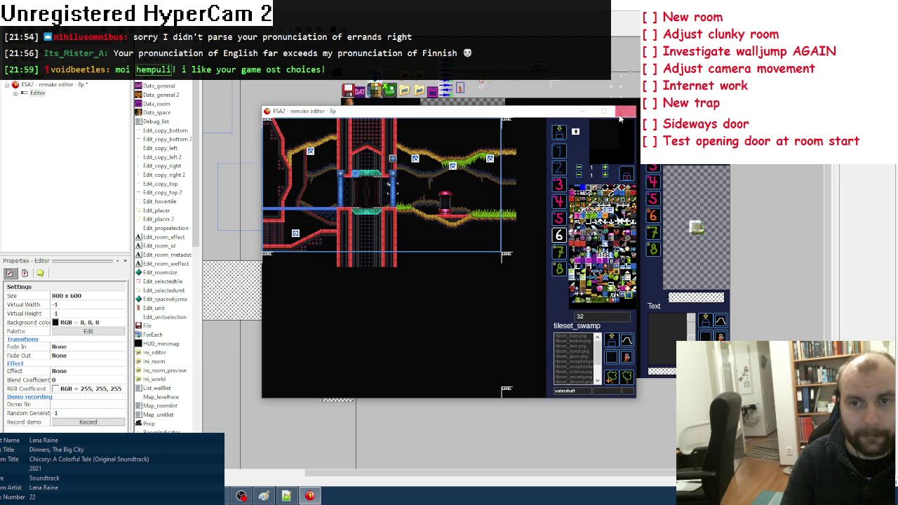
pyautogui.click(625, 111)
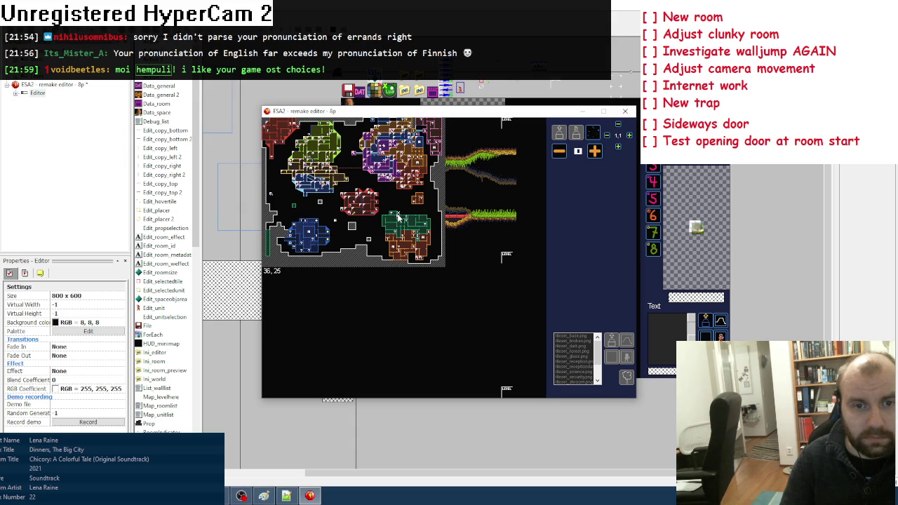
pyautogui.click(400, 220)
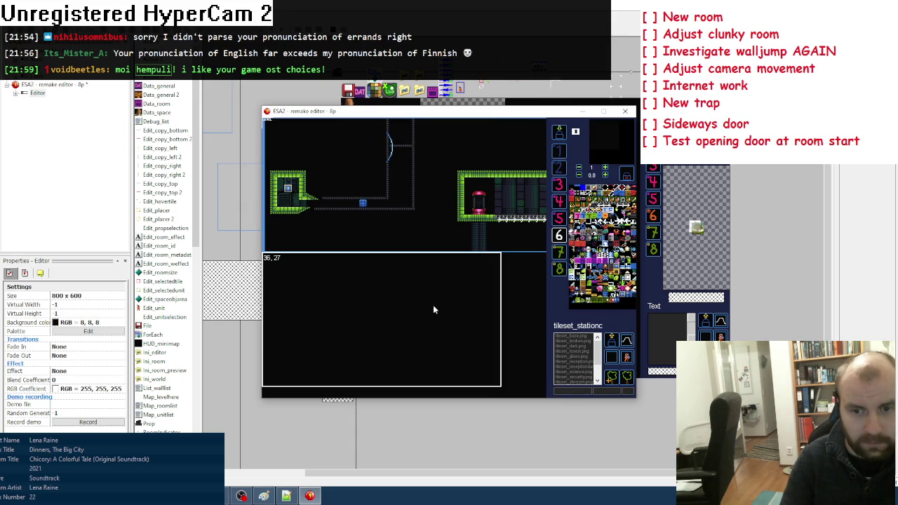
pyautogui.click(432, 304)
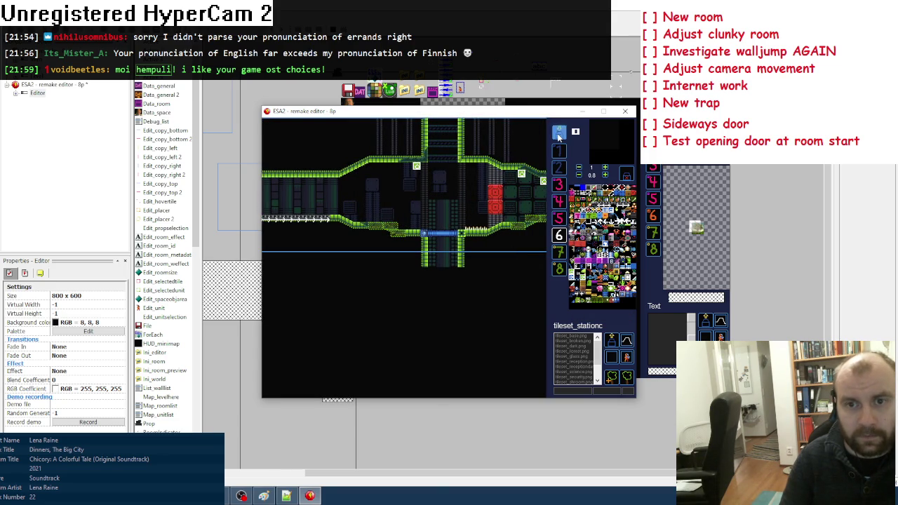
pyautogui.click(620, 115)
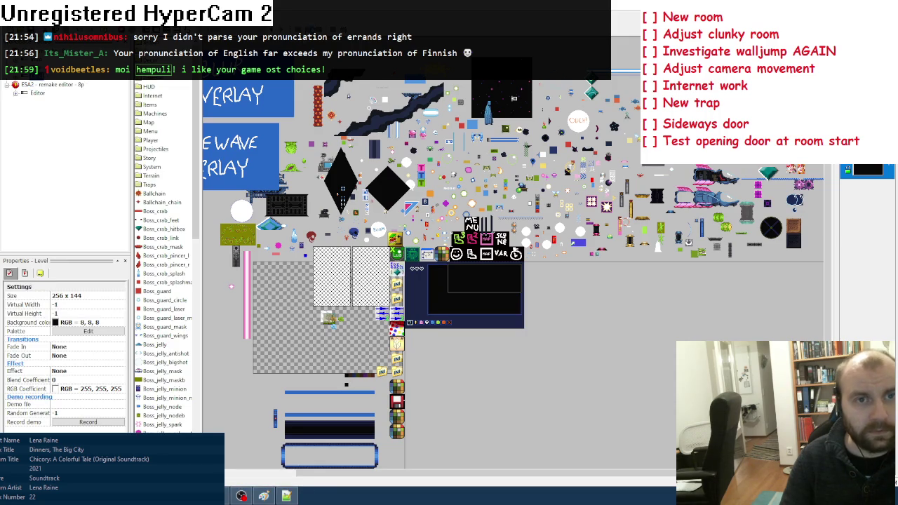
pyautogui.press('Return')
pyautogui.press('Left')
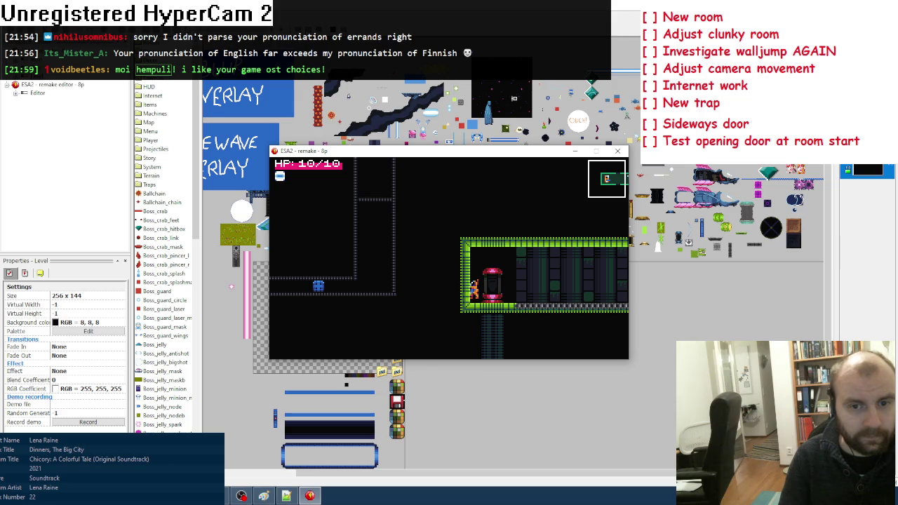
pyautogui.press('Right')
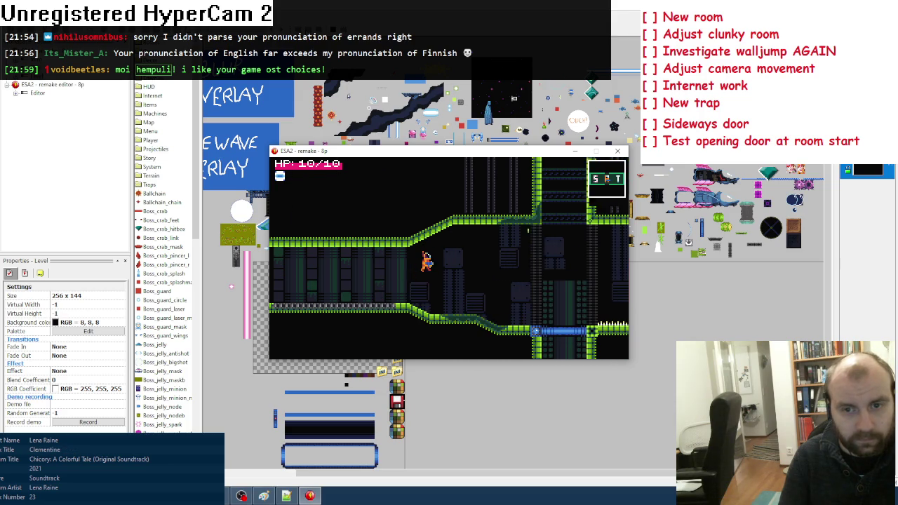
pyautogui.press('Right')
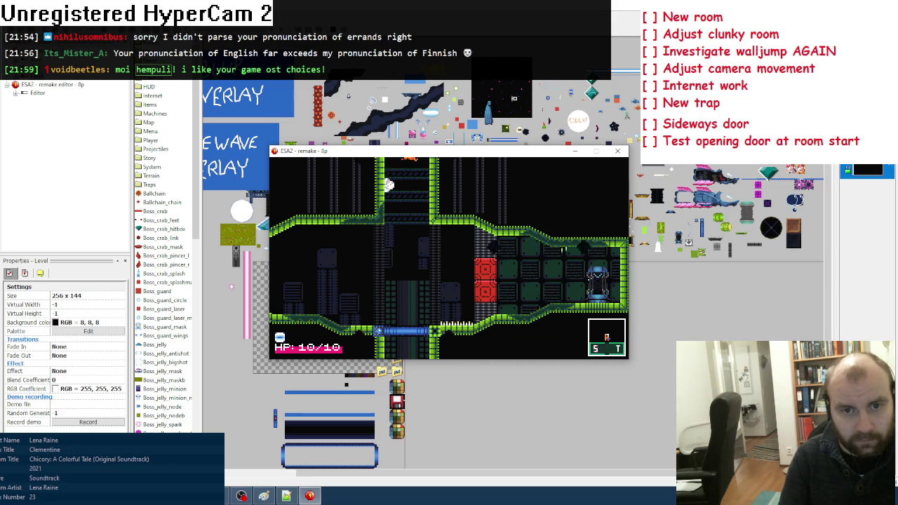
pyautogui.press('Right')
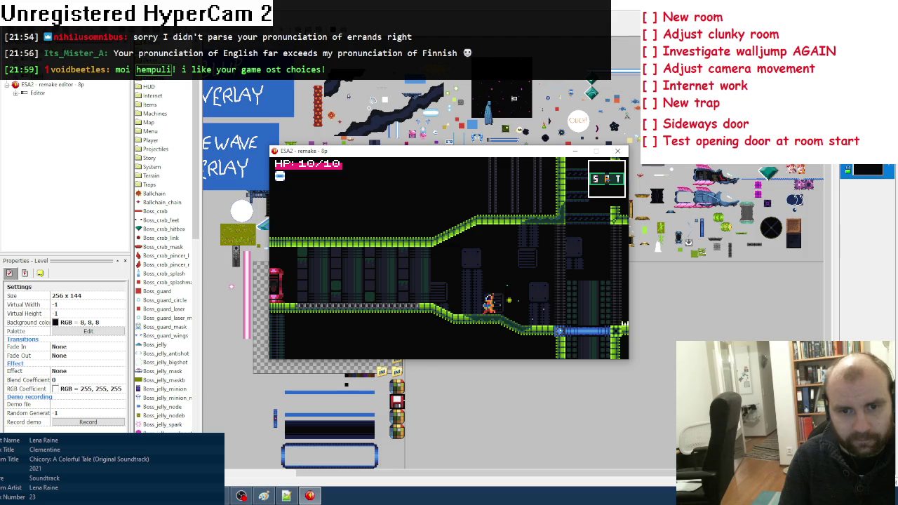
pyautogui.press('Right')
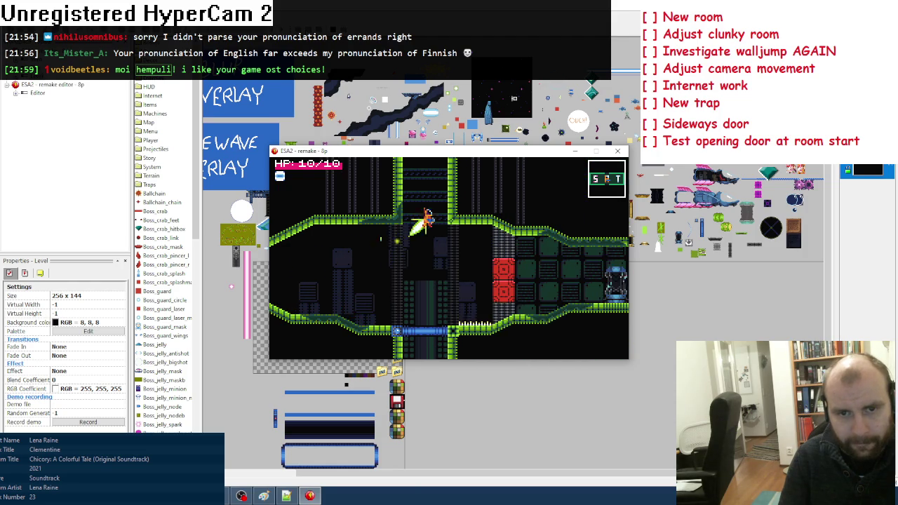
pyautogui.press('Up')
pyautogui.press('Up')
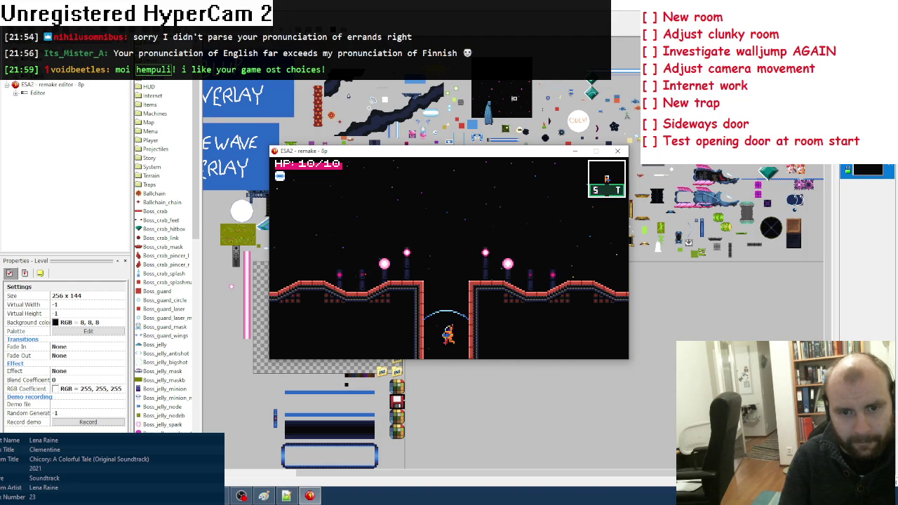
pyautogui.press('Left')
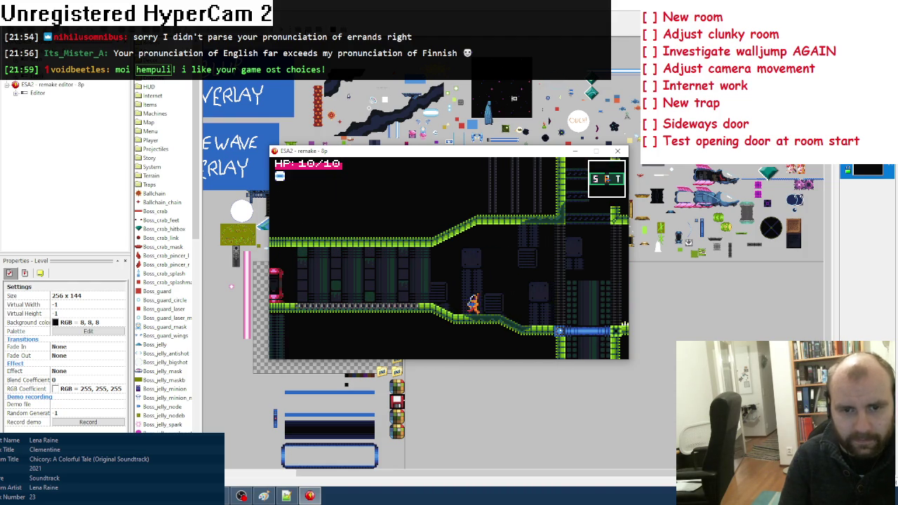
pyautogui.press('Left')
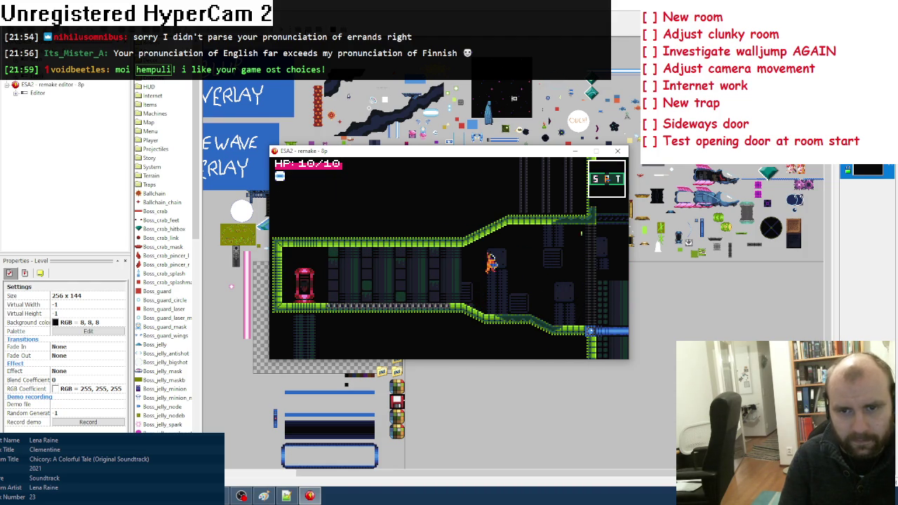
pyautogui.press('Right')
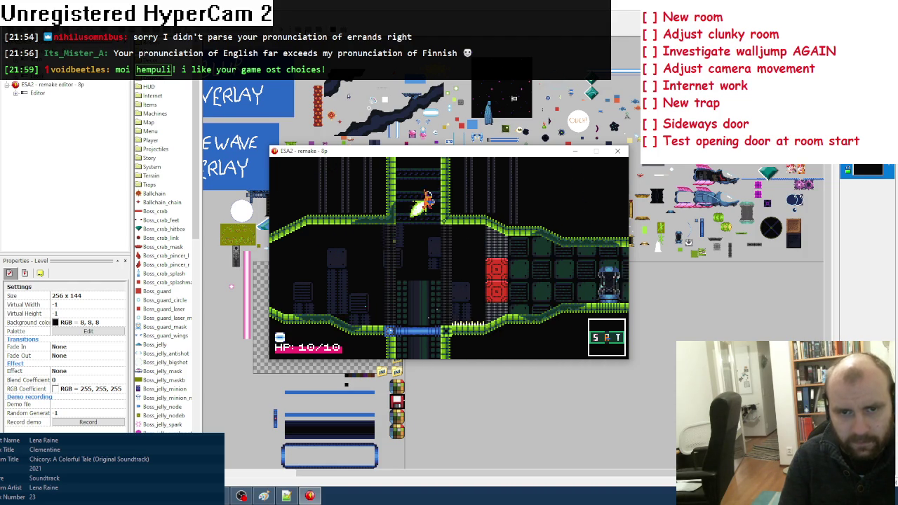
pyautogui.press('Up')
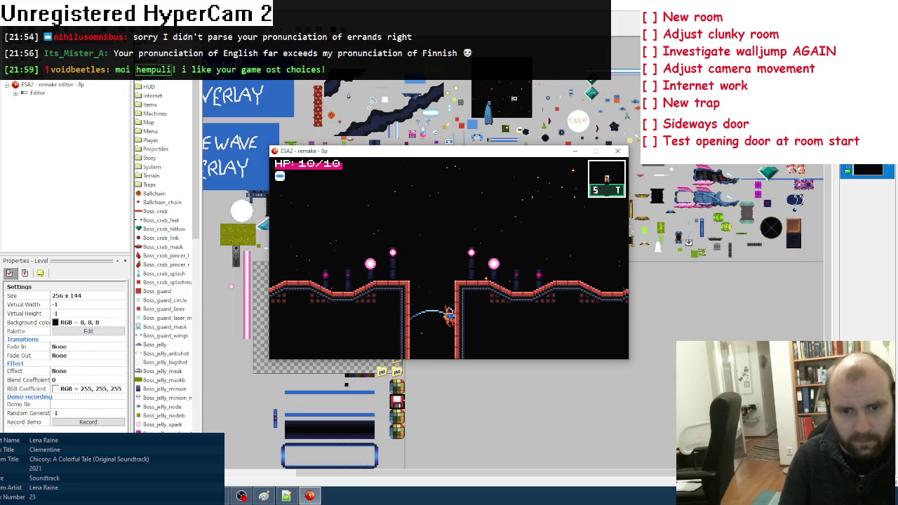
pyautogui.press('Up')
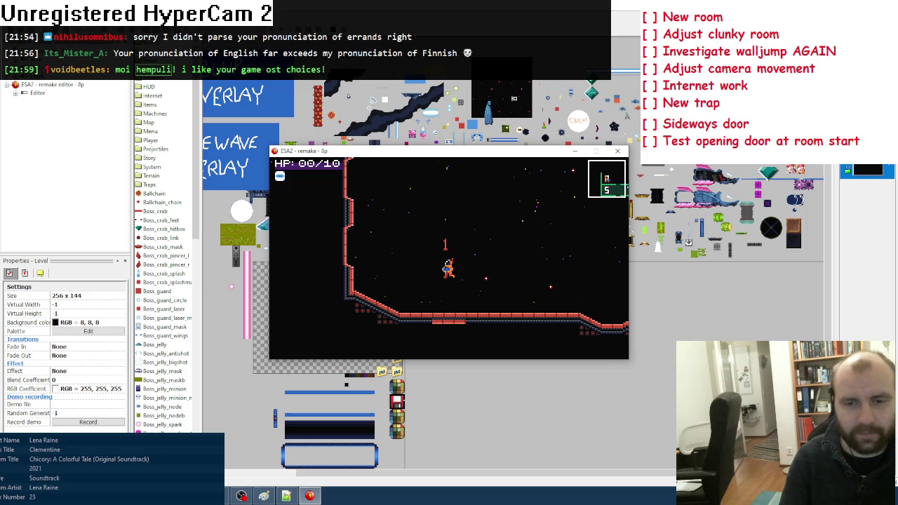
pyautogui.press('Escape')
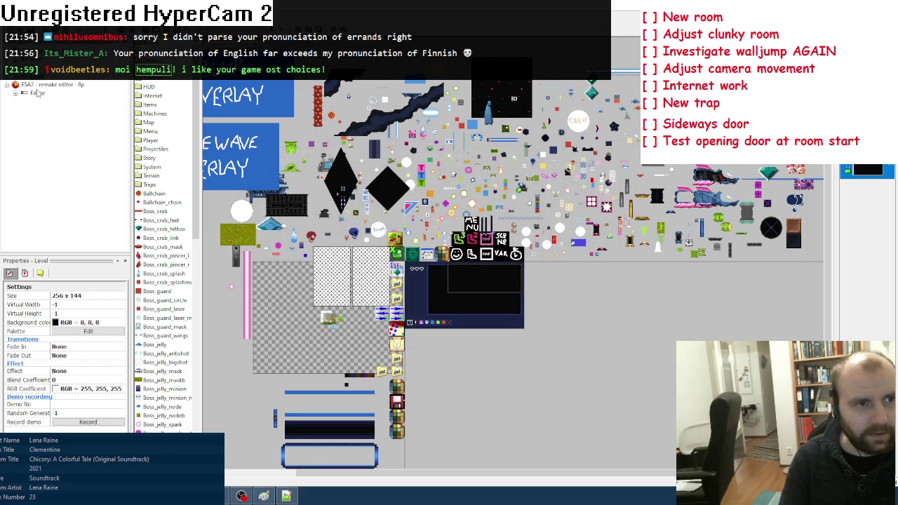
pyautogui.click(37, 93)
pyautogui.press('F7')
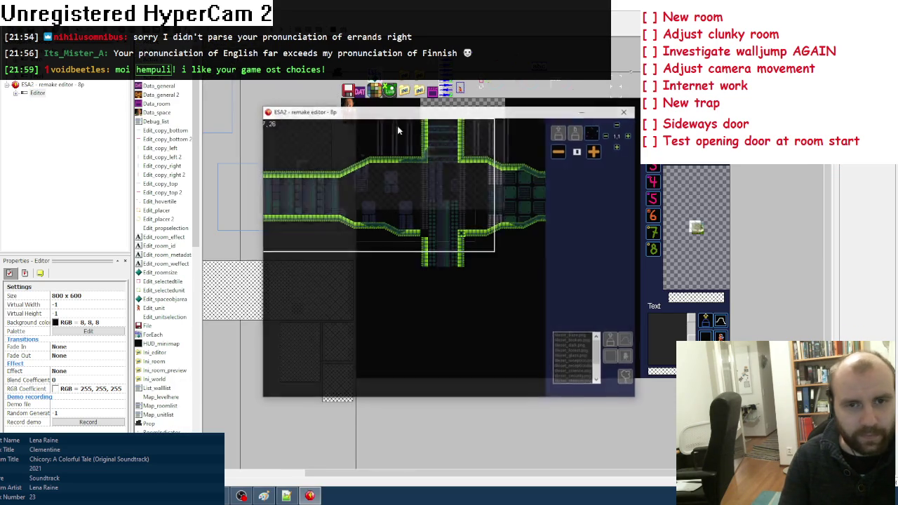
pyautogui.click(410, 196)
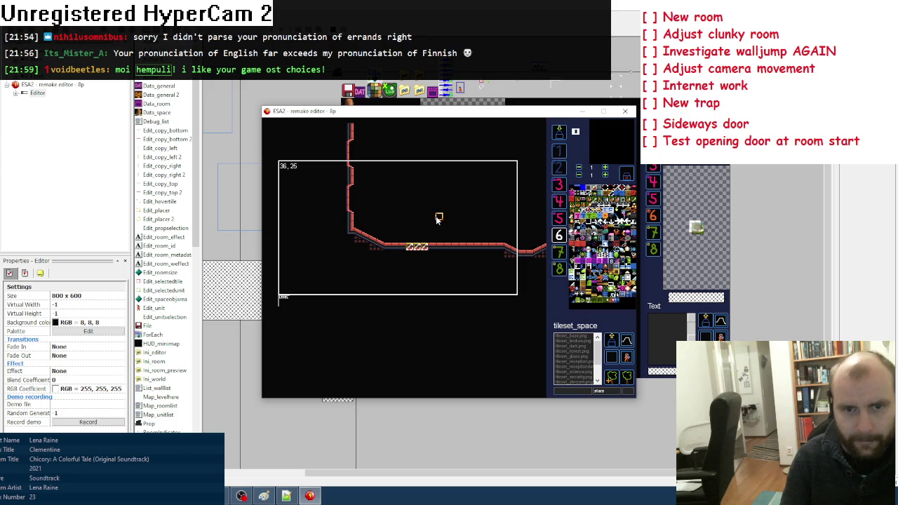
pyautogui.click(508, 212)
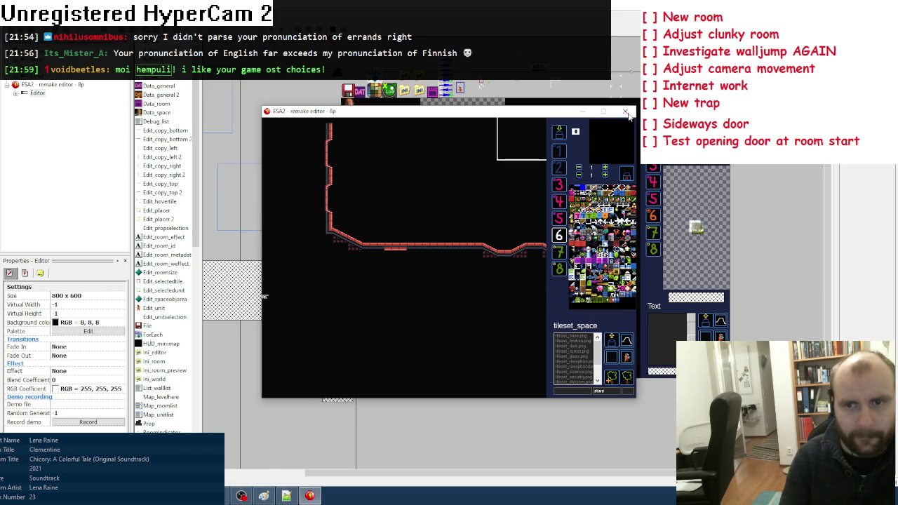
pyautogui.click(625, 110)
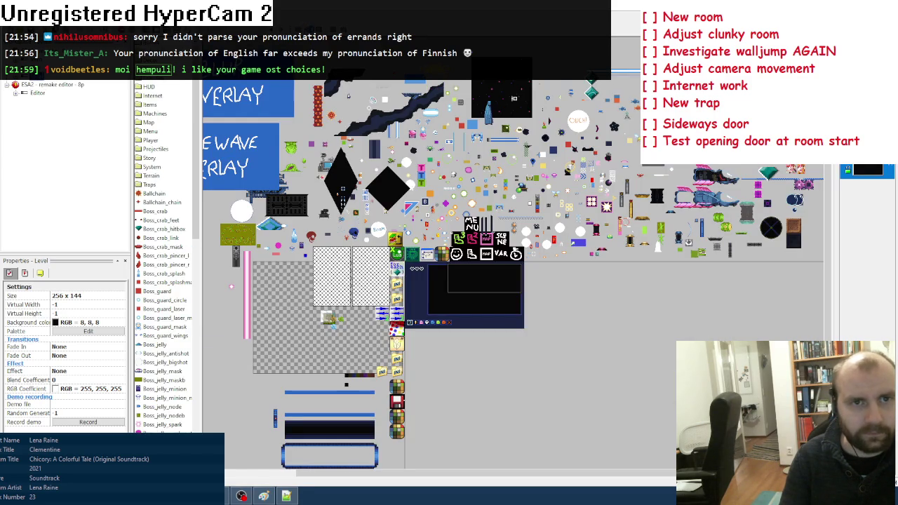
# Launch a playtest in the first save slot and run right toward the shaft
pyautogui.press('F5')
pyautogui.press('Return')
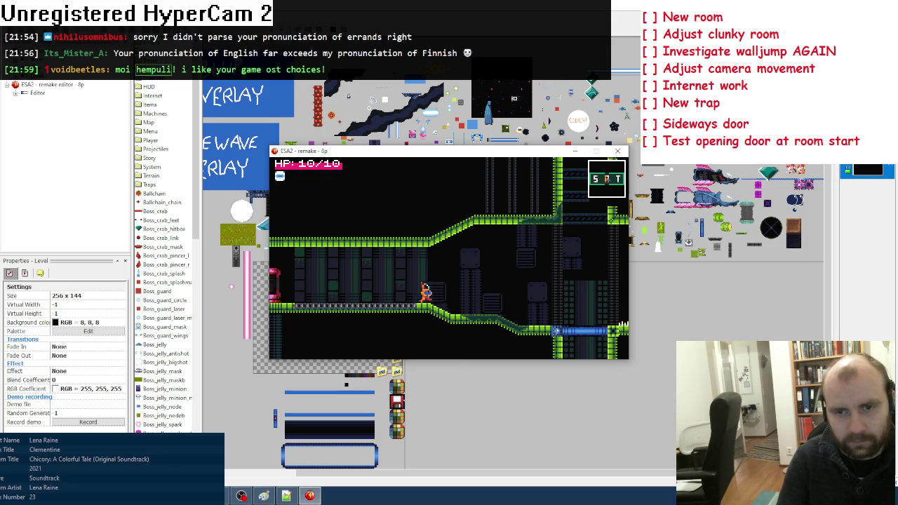
pyautogui.press('Right')
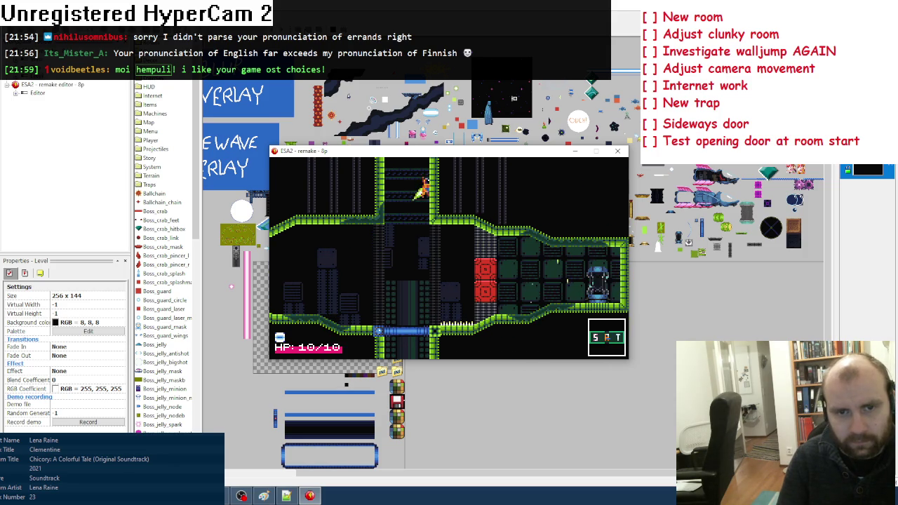
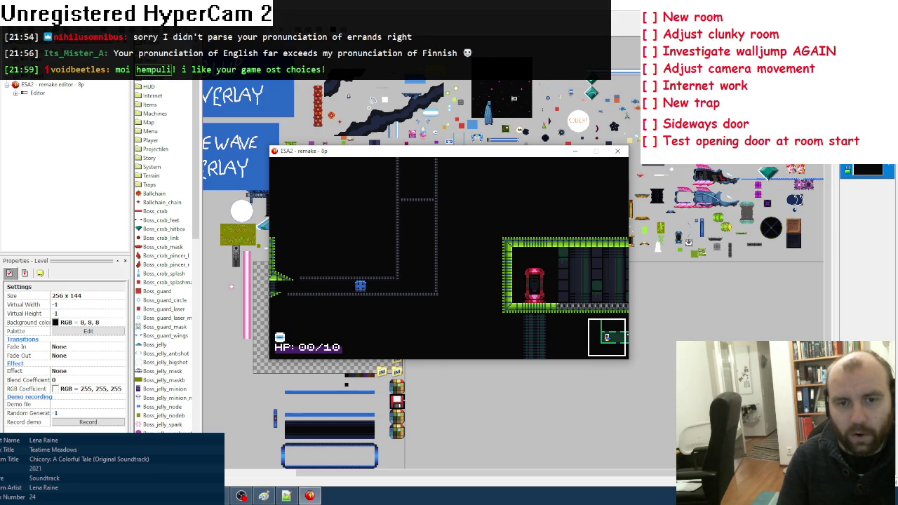
# Move through the green door room and climb the right-hand wall up the shaft
pyautogui.press('Right')
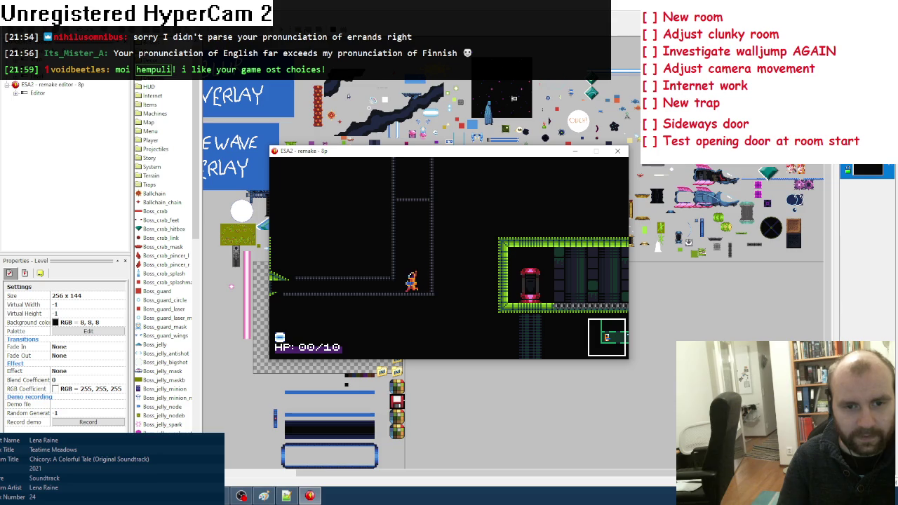
pyautogui.press('Left')
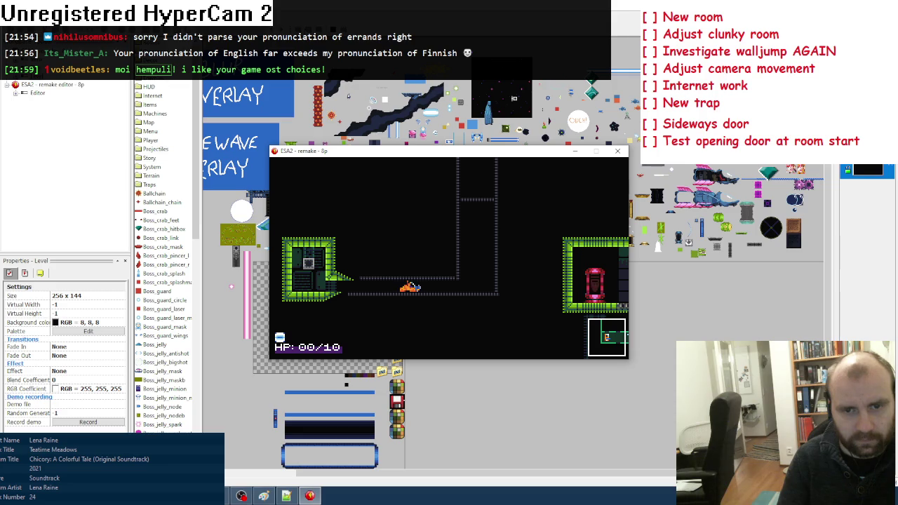
pyautogui.press('Right')
pyautogui.press('z')
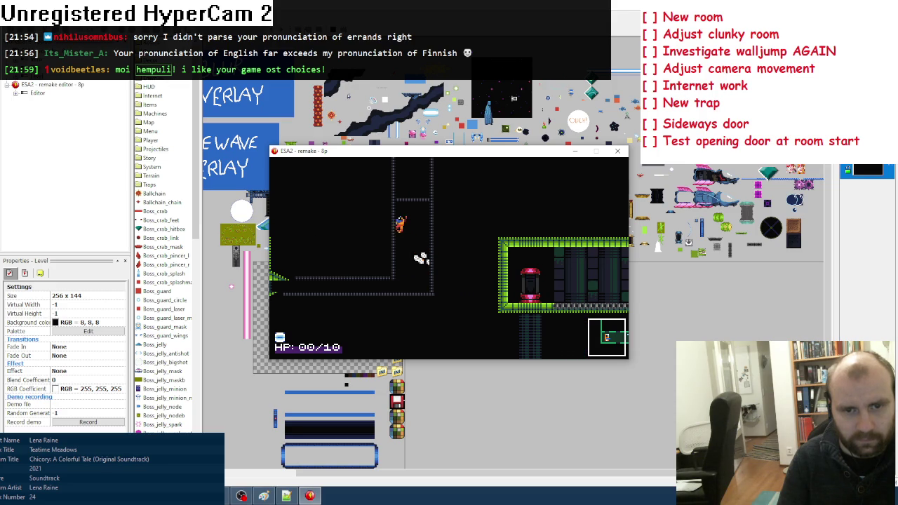
pyautogui.press('z')
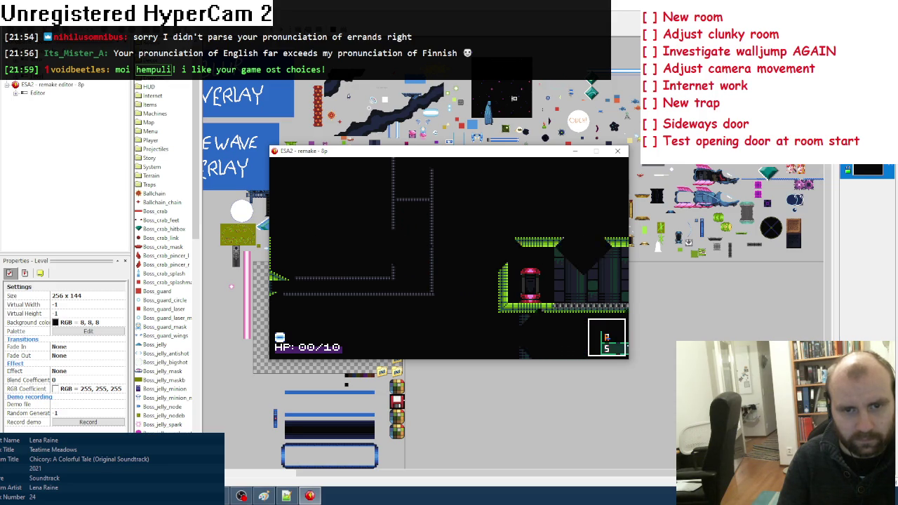
pyautogui.press('Down')
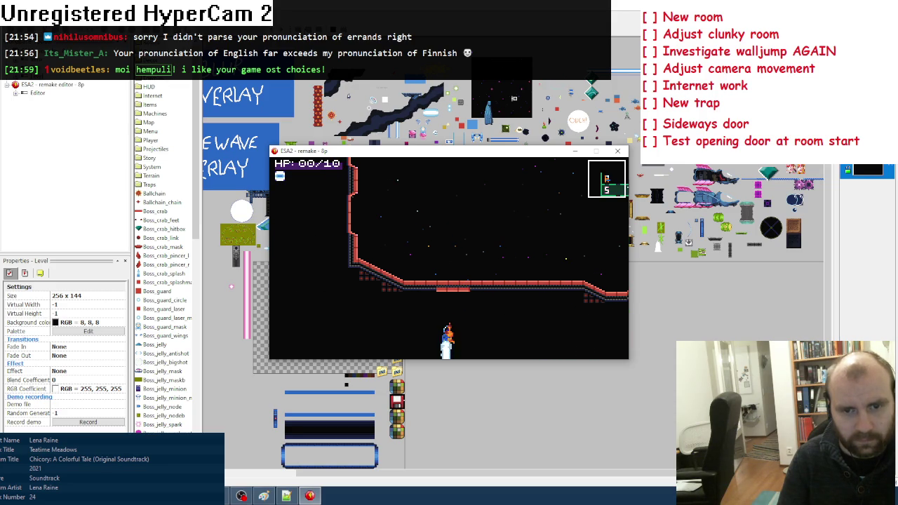
pyautogui.press('x')
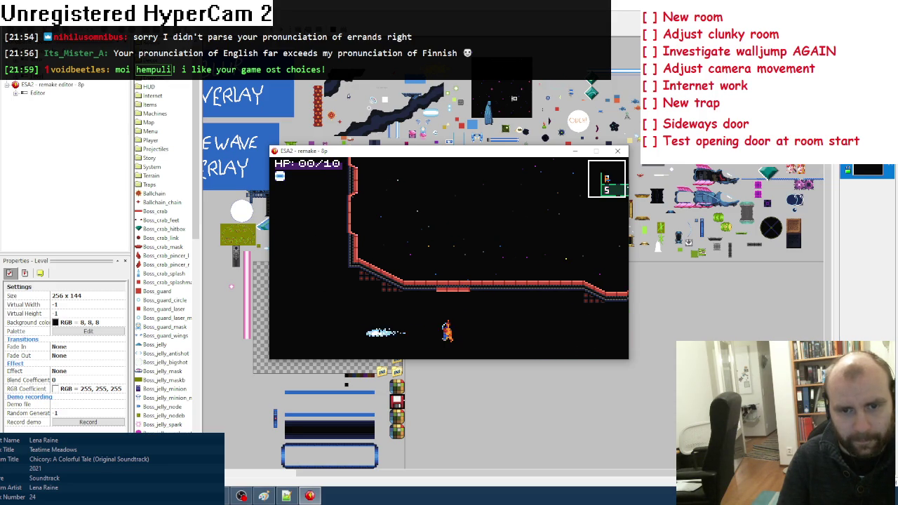
# Jump and fly right through the starfield cavern, shooting sideways and upward, then drop through the gap
pyautogui.press('z')
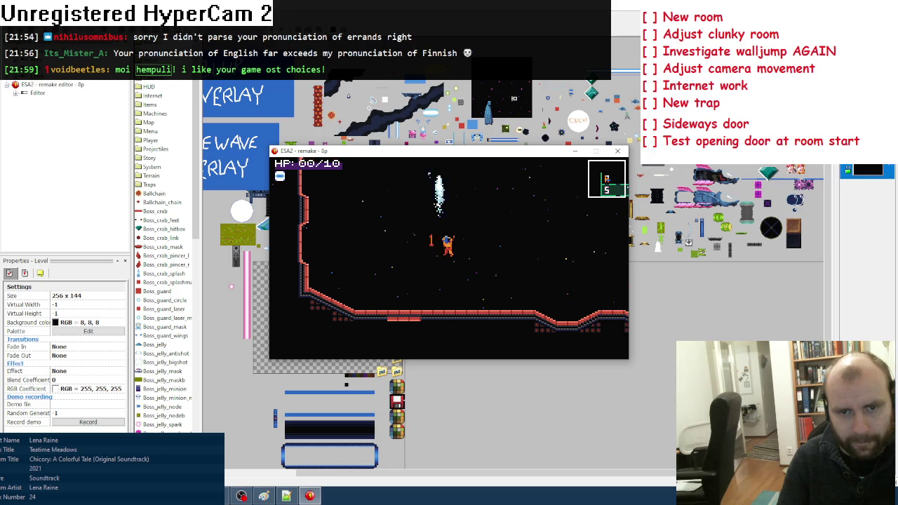
pyautogui.press('Right')
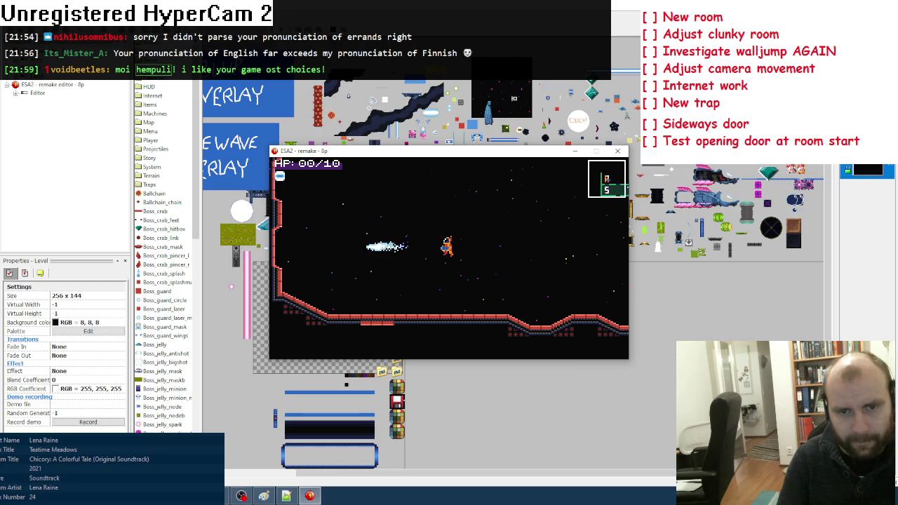
pyautogui.press('x')
pyautogui.press('Up')
pyautogui.press('x')
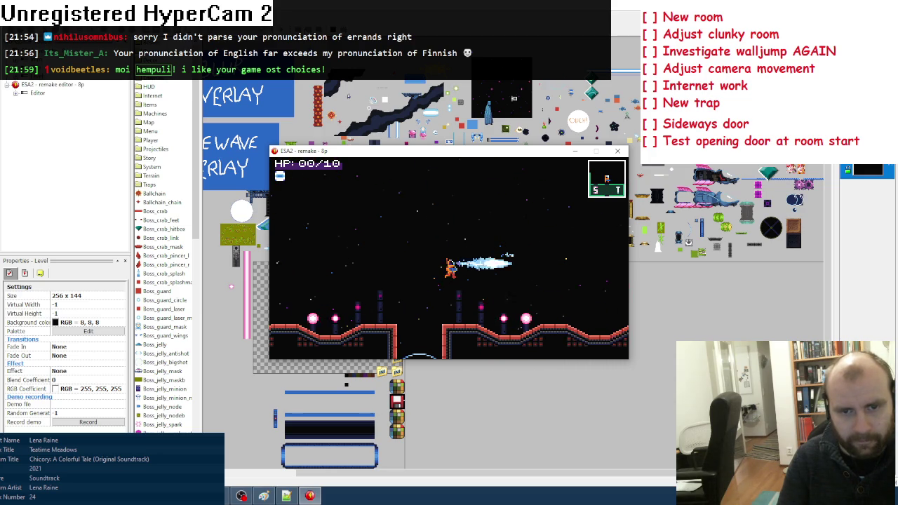
pyautogui.press('Left')
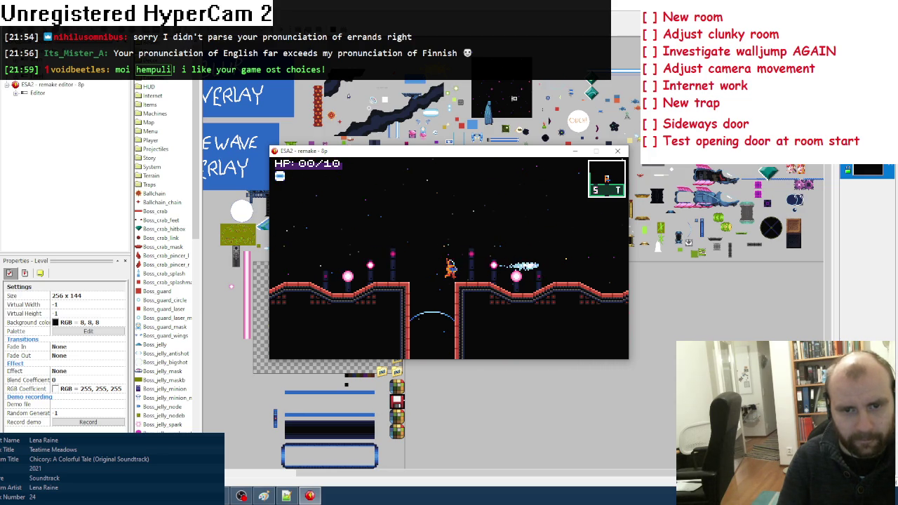
pyautogui.press('x')
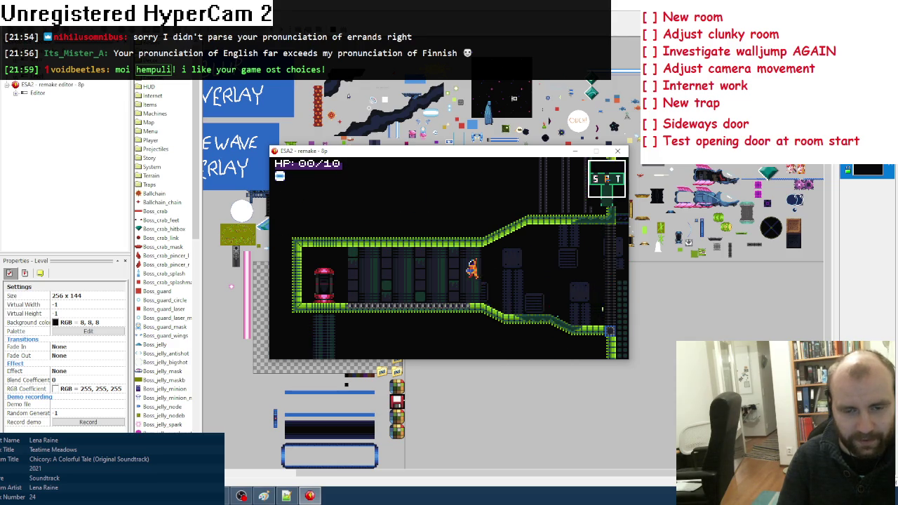
# Pause, walk out of the door capsule into the green corridor, and stop the playtest
pyautogui.press('Escape')
pyautogui.press('Escape')
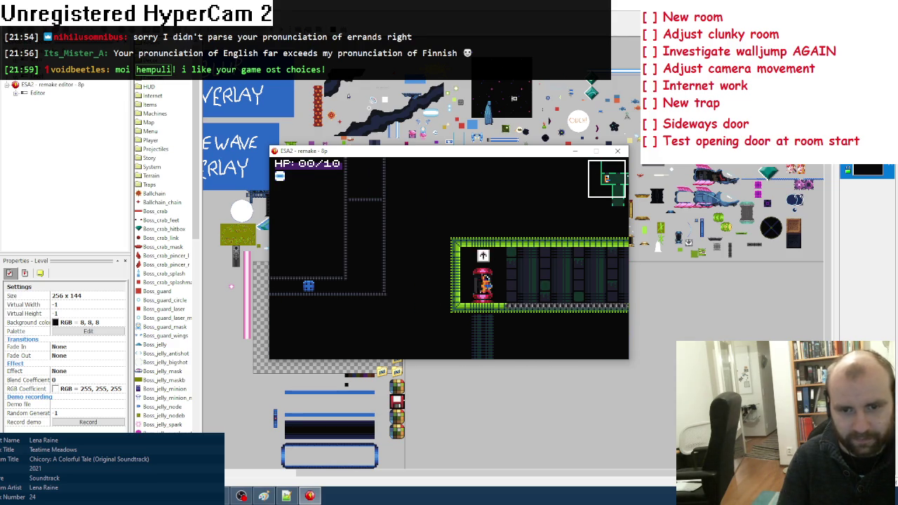
pyautogui.press('Right')
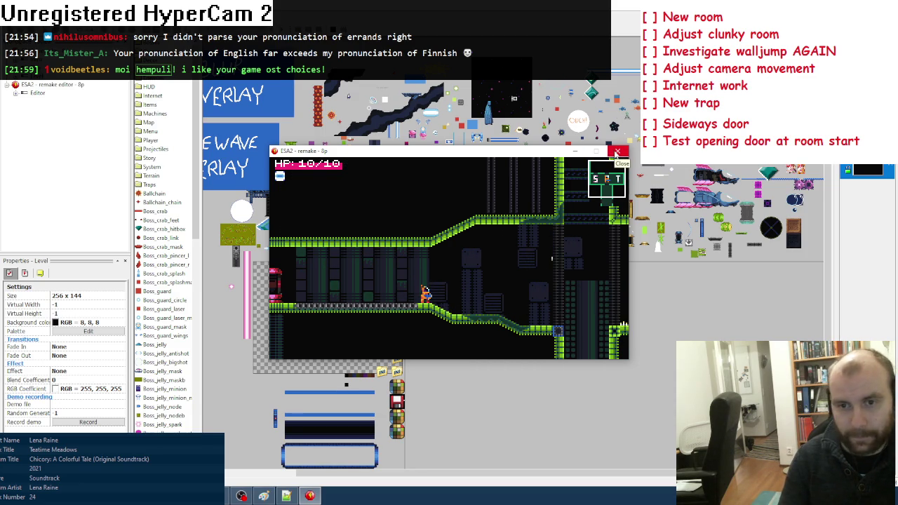
pyautogui.click(617, 152)
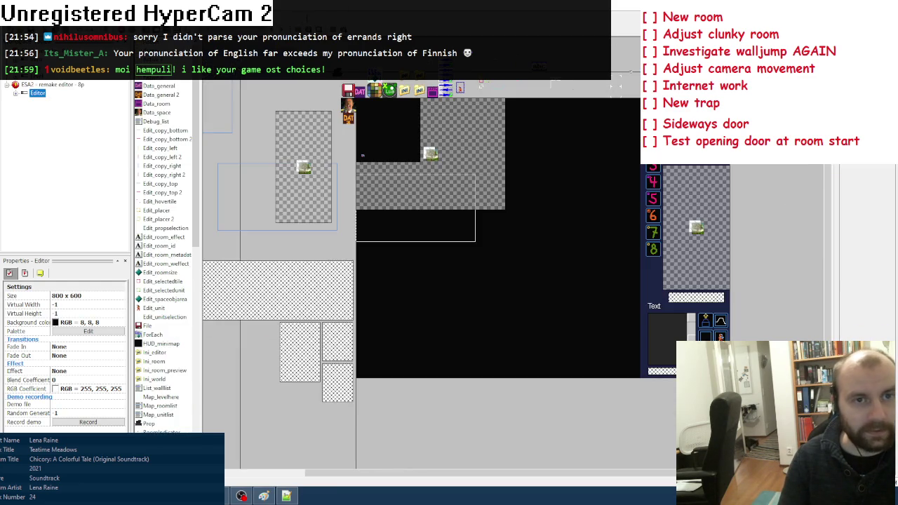
# Check the door room in the room editor's map view, then bring up the Paint to-do list
pyautogui.press('F5')
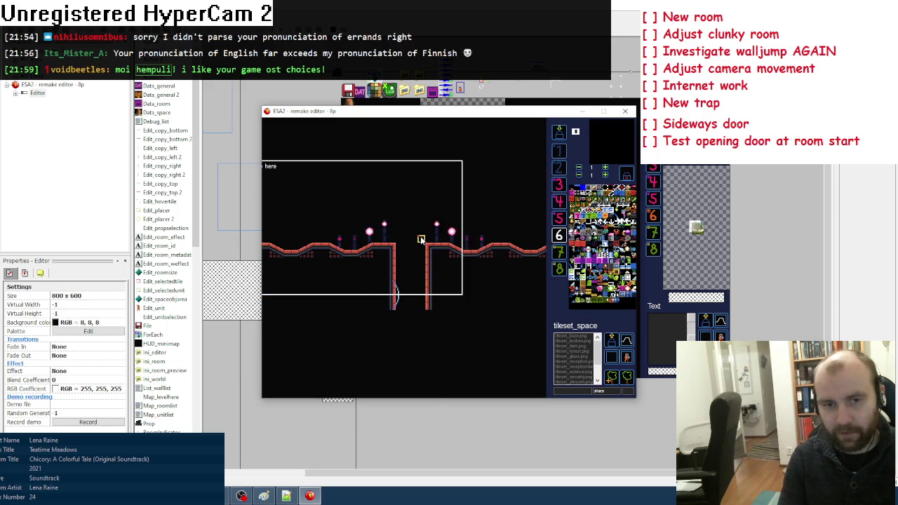
pyautogui.press('Tab')
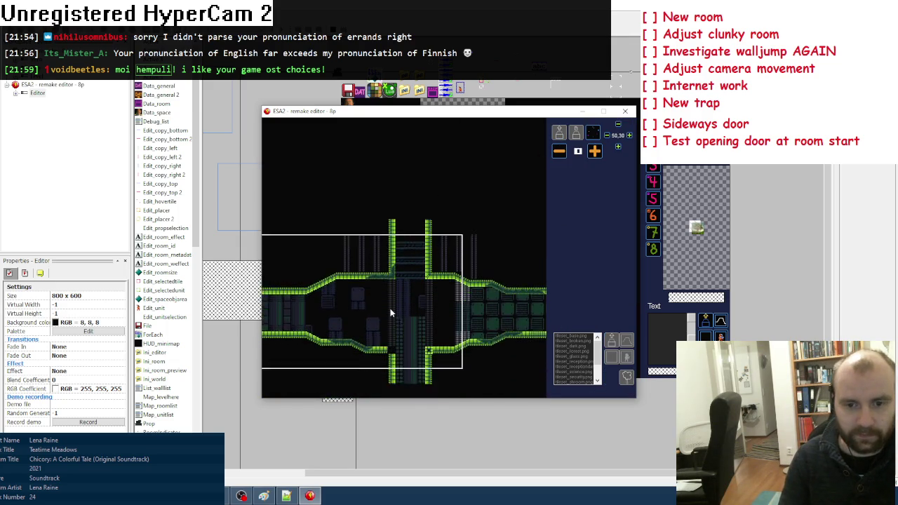
pyautogui.press('Escape')
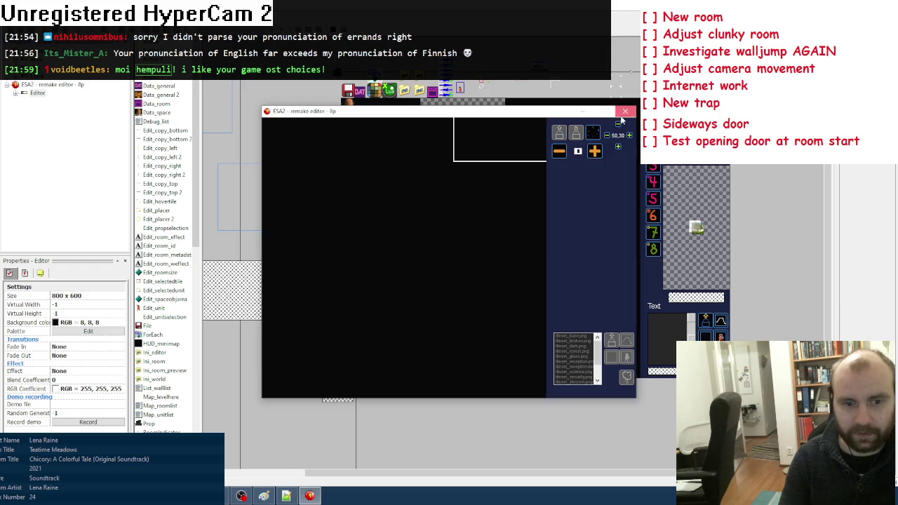
pyautogui.click(264, 497)
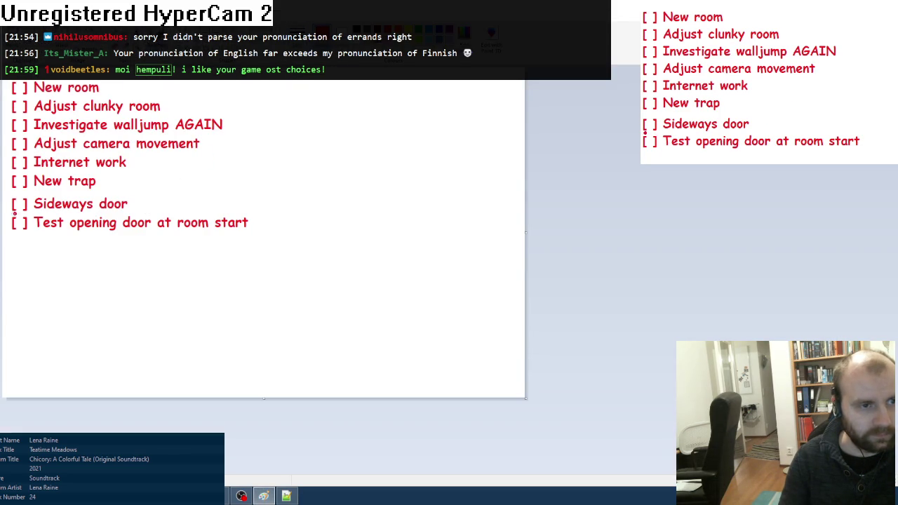
# Tick 'Sideways door' and 'Test opening door at room start' in red, then return to Clickteam Fusion
pyautogui.moveTo(16, 226); pyautogui.dragTo(31, 218)
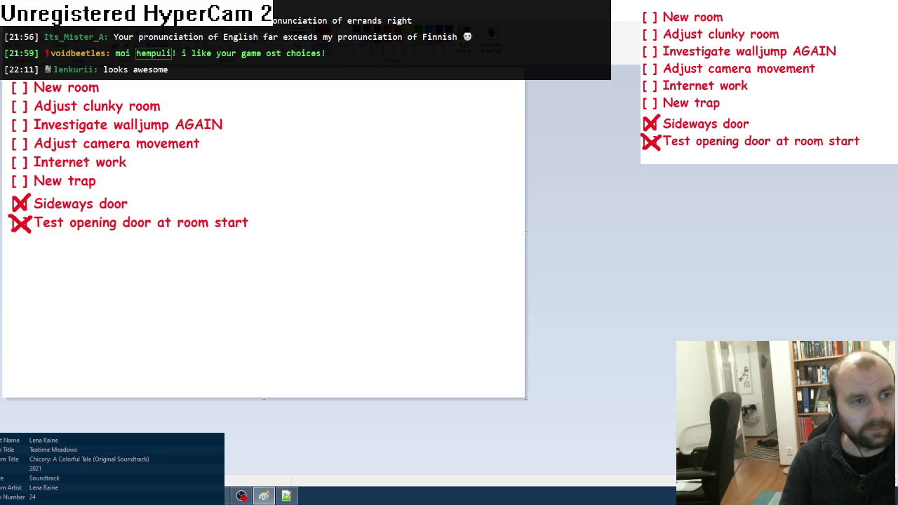
pyautogui.hotkey('alt', 'Tab')
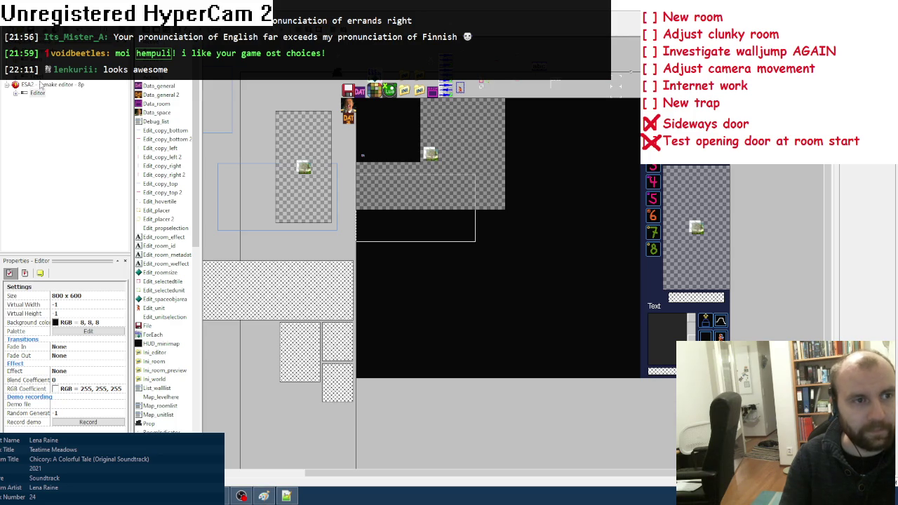
# Run the Editor frame and jump from the world map to the empty spot 37, 27
pyautogui.click(37, 94)
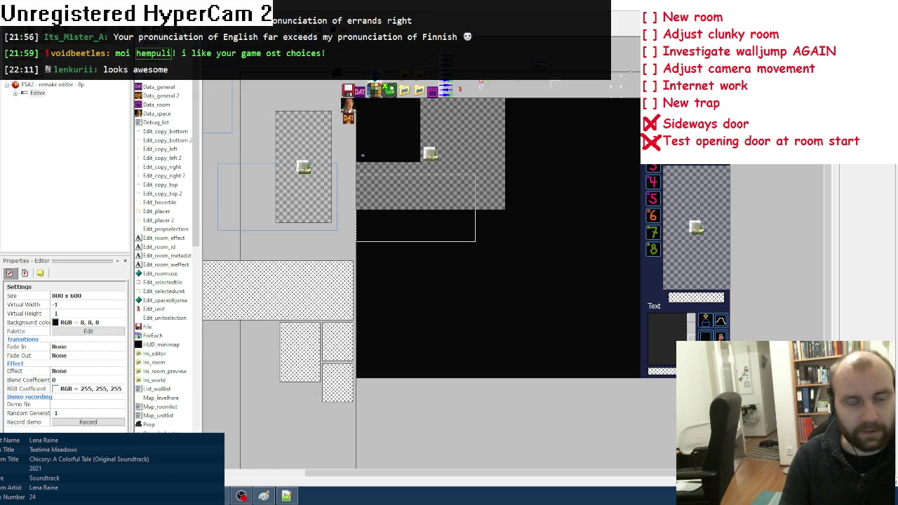
pyautogui.press('m')
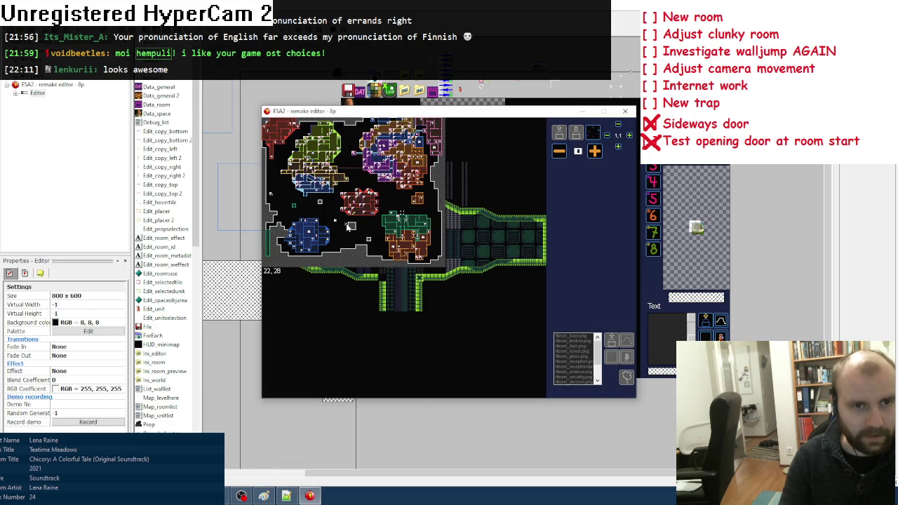
pyautogui.click(267, 124)
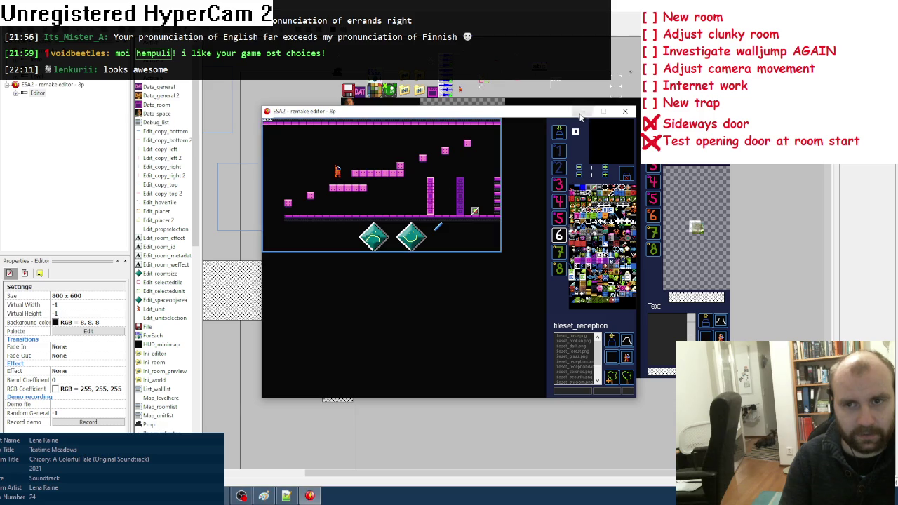
pyautogui.click(625, 111)
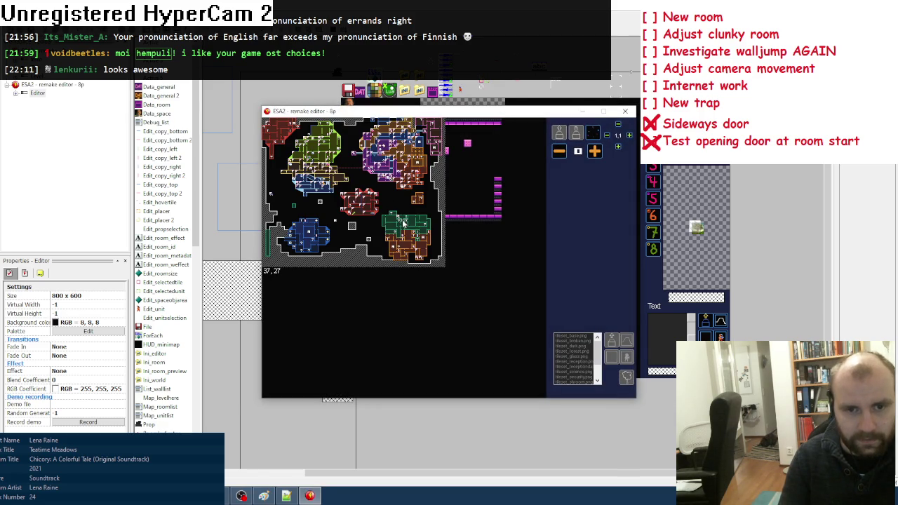
pyautogui.click(453, 220)
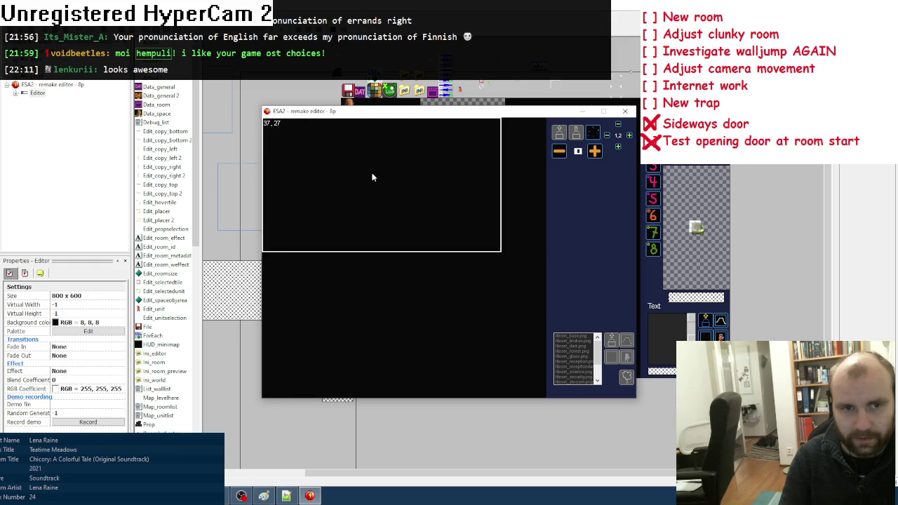
# Make the new room two cells tall and load the tileset_stationc tiles for painting
pyautogui.click(619, 148)
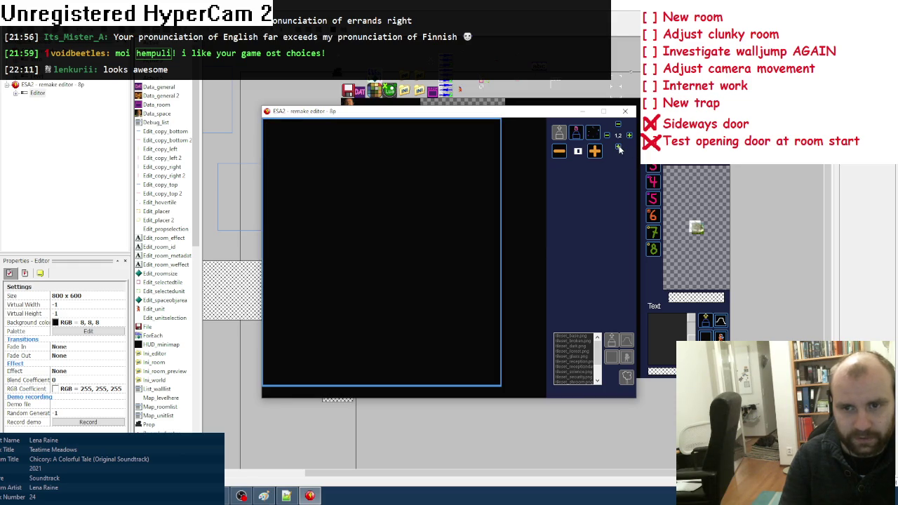
pyautogui.click(576, 139)
pyautogui.moveTo(597, 359); pyautogui.dragTo(598, 377)
pyautogui.click(576, 367)
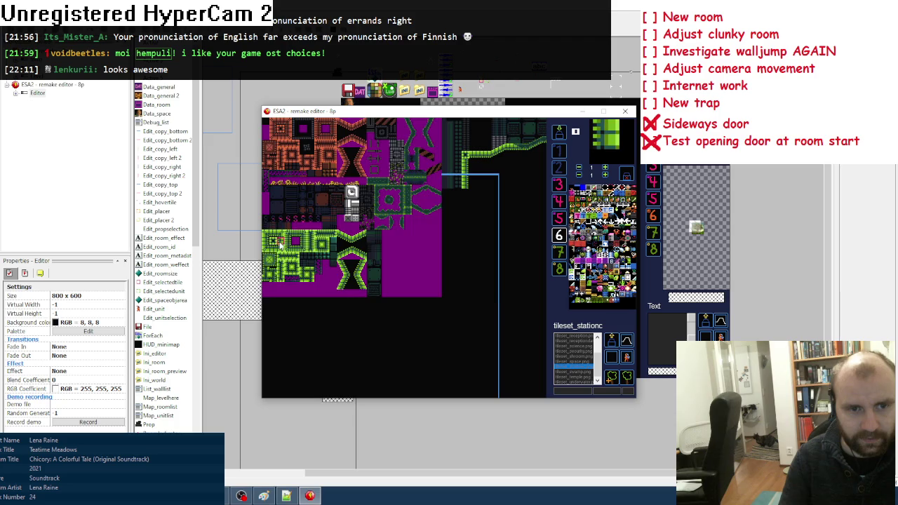
# Paint a green wall column extending down from the shaft into the new room
pyautogui.click(279, 243)
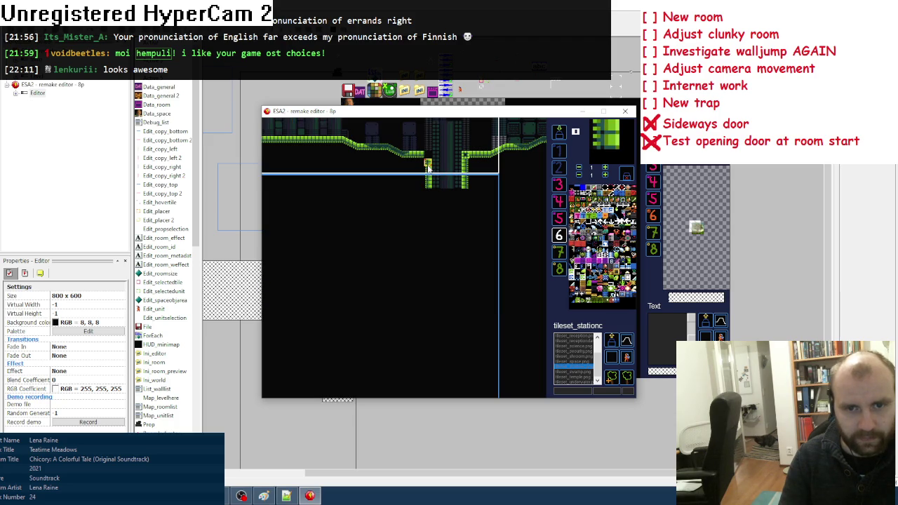
pyautogui.click(431, 213)
pyautogui.rightClick(443, 222)
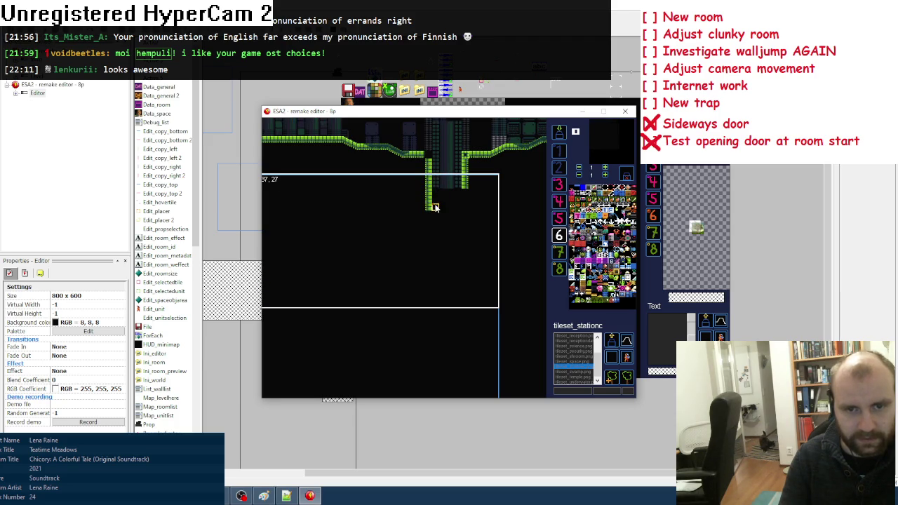
pyautogui.press('space')
pyautogui.click(266, 243)
pyautogui.moveTo(462, 167); pyautogui.dragTo(463, 205)
# Paint the green ceiling ledge leftward across the room top, ending in a corner tile
pyautogui.press('space')
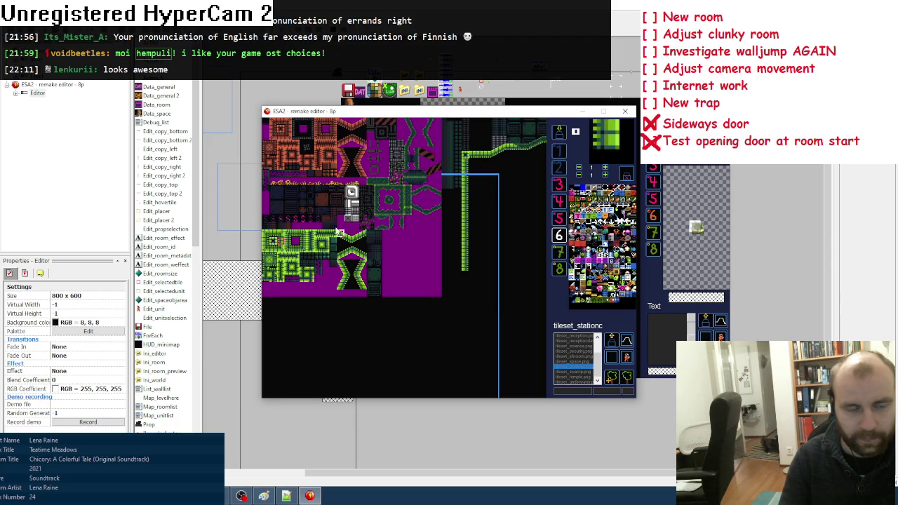
pyautogui.click(282, 247)
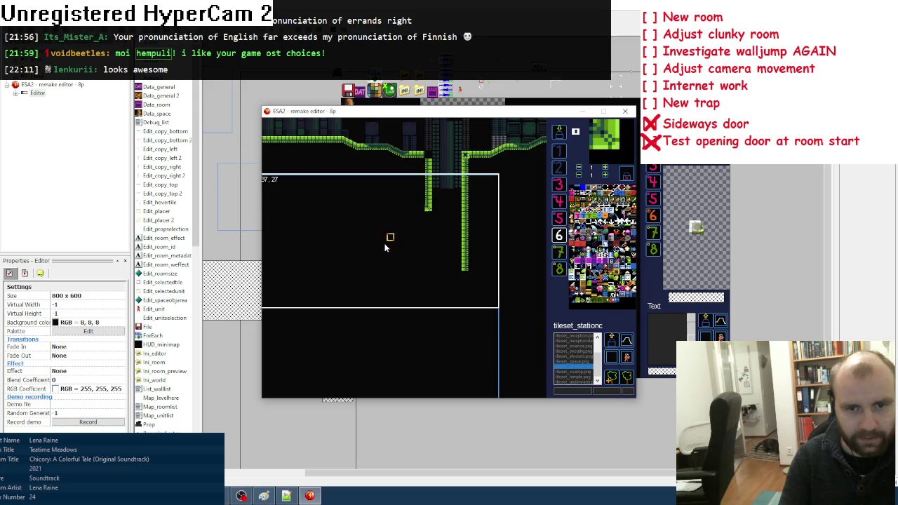
pyautogui.press('space')
pyautogui.click(270, 223)
pyautogui.moveTo(435, 209); pyautogui.dragTo(339, 211)
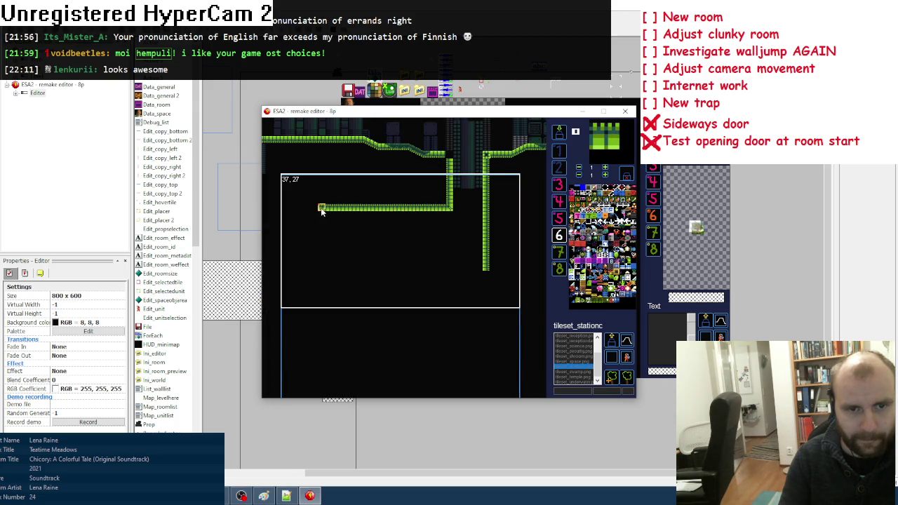
pyautogui.press('space')
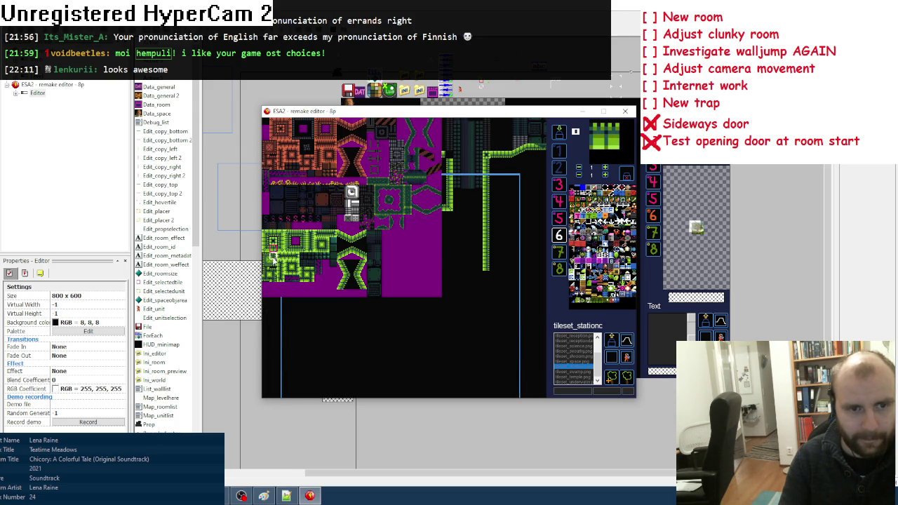
pyautogui.click(273, 258)
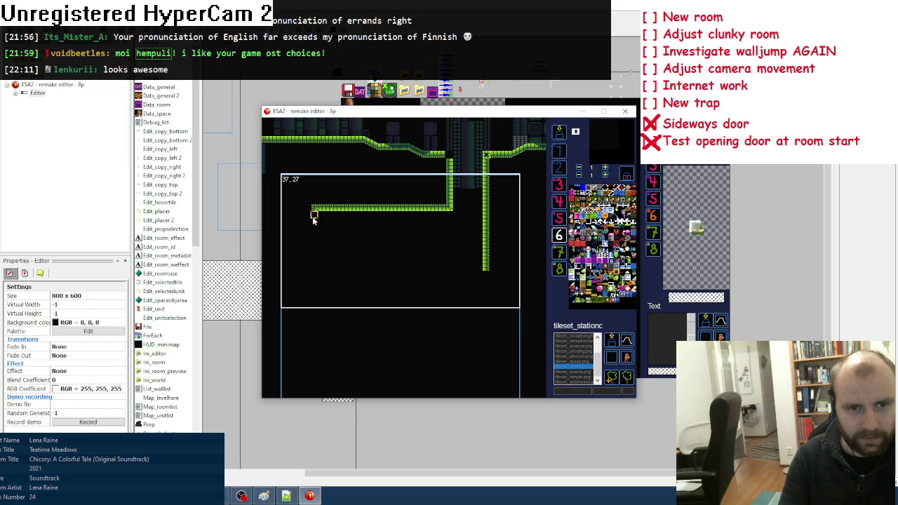
# Add the green left wall, floor and right wall tiles, then close the remake editor
pyautogui.press('space')
pyautogui.click(280, 241)
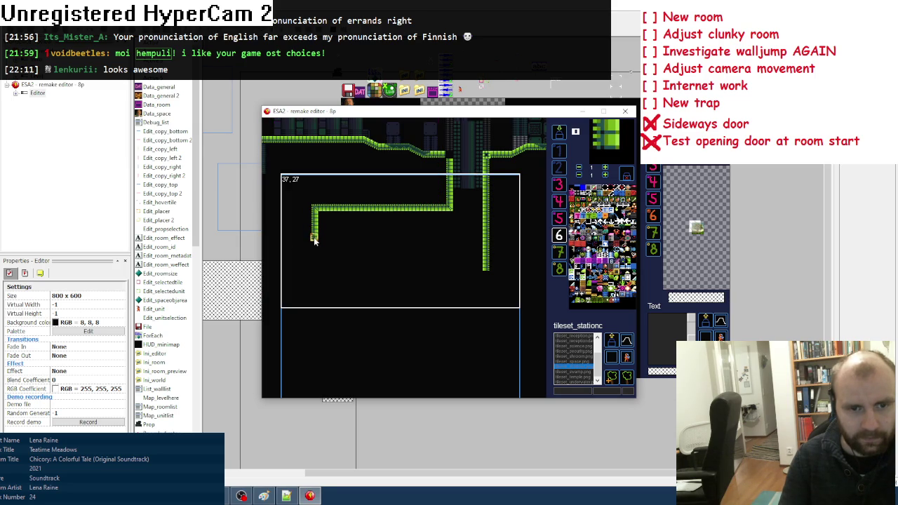
pyautogui.press('space')
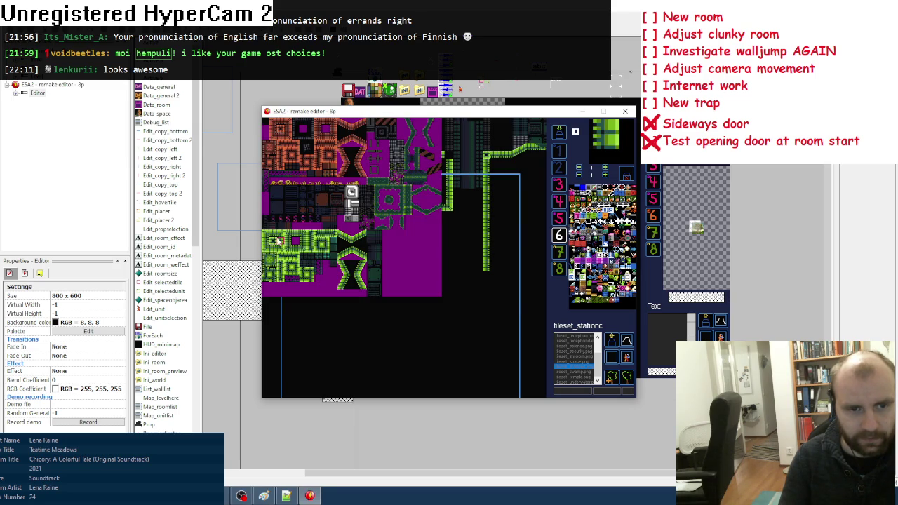
pyautogui.click(279, 241)
pyautogui.moveTo(332, 282); pyautogui.dragTo(421, 284)
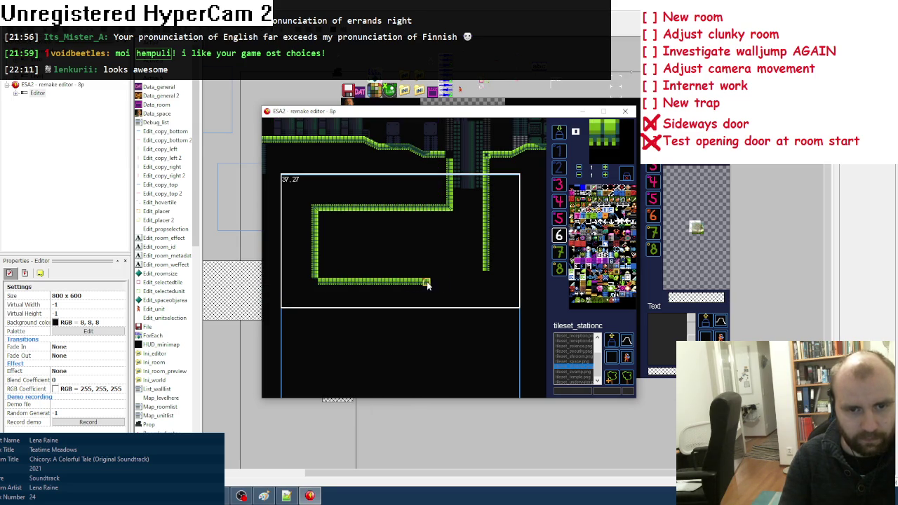
pyautogui.press('space')
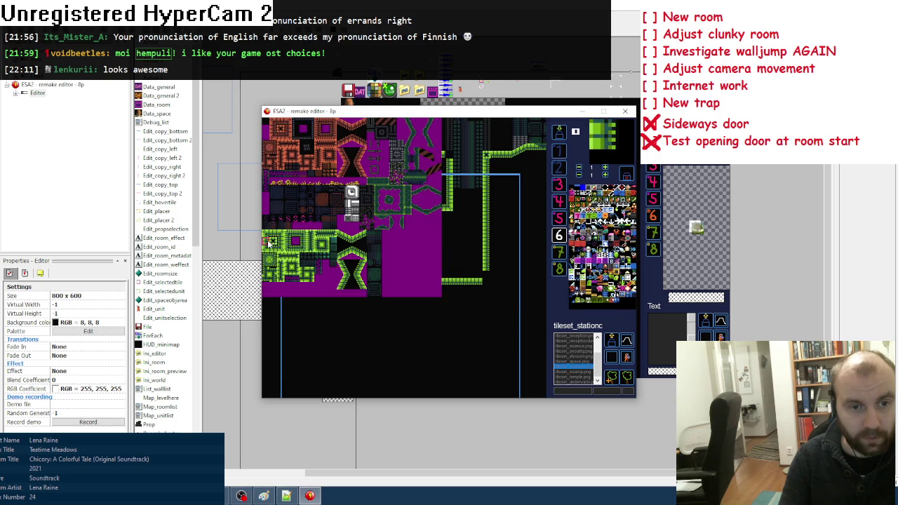
pyautogui.click(268, 242)
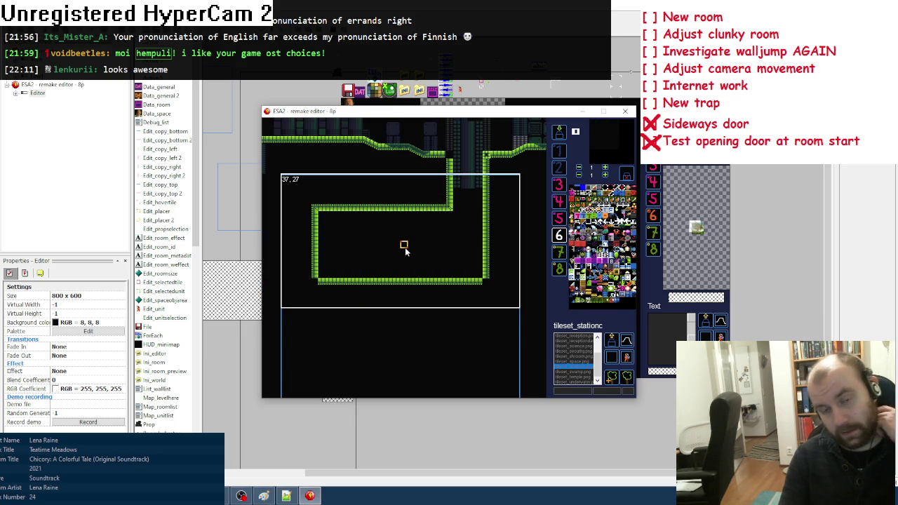
pyautogui.click(559, 133)
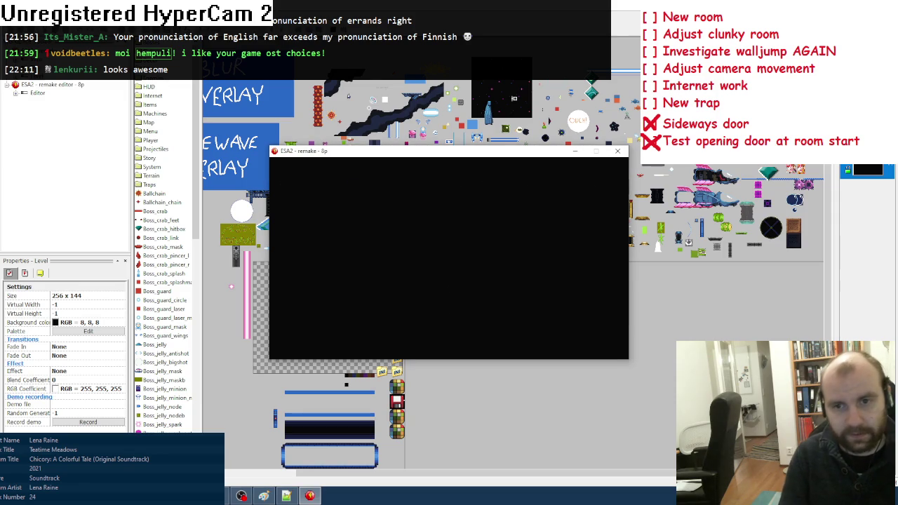
# Start the game, run right into the new room, then run left and jump at the left wall
pyautogui.press('Return')
pyautogui.press('Return')
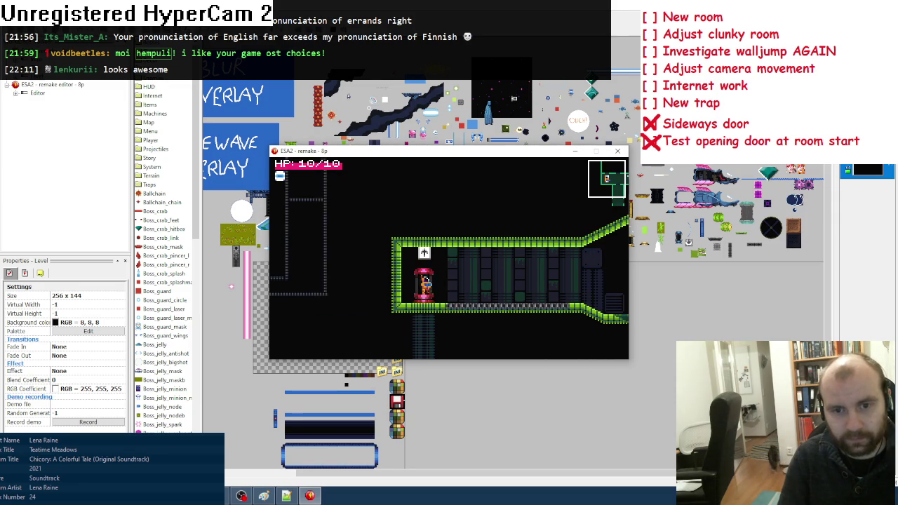
pyautogui.press('Right')
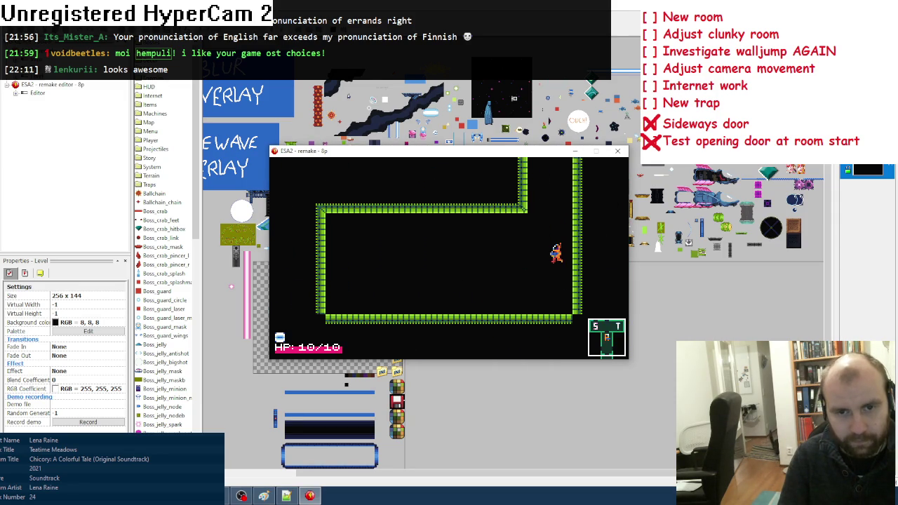
pyautogui.press('Right')
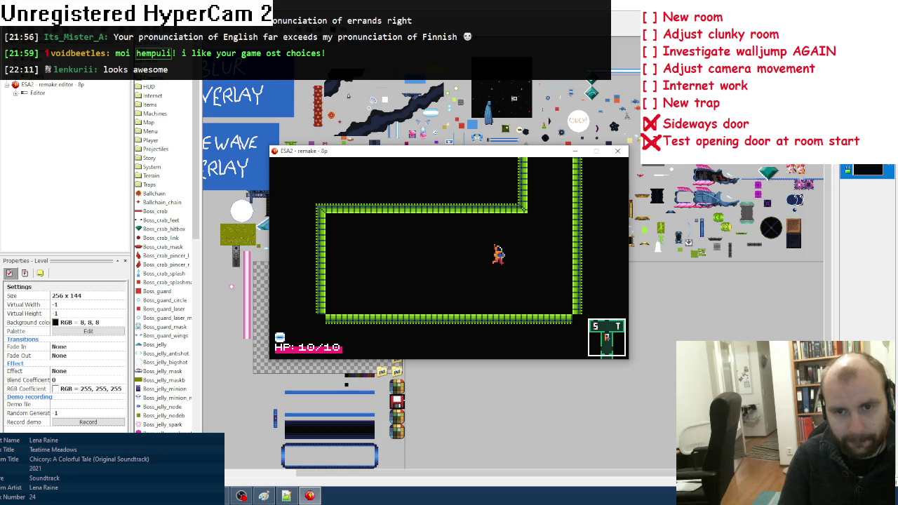
pyautogui.press('Left')
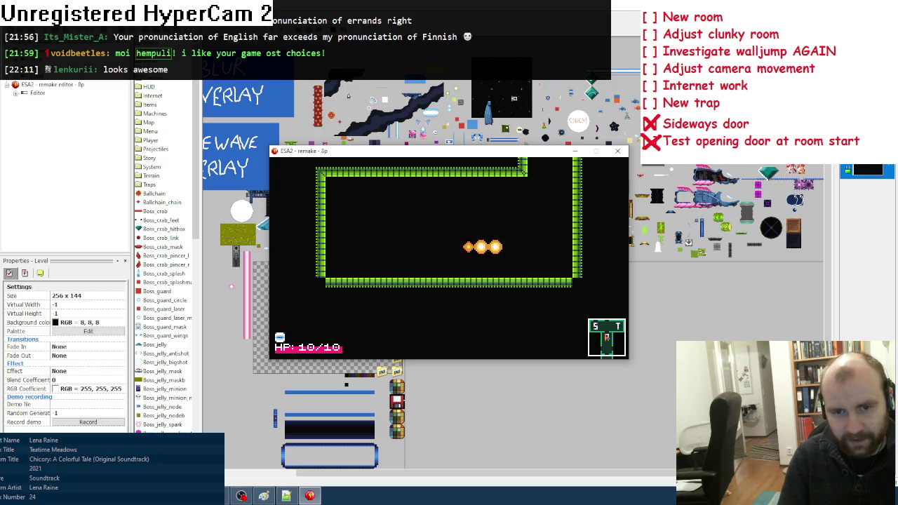
pyautogui.press('Left')
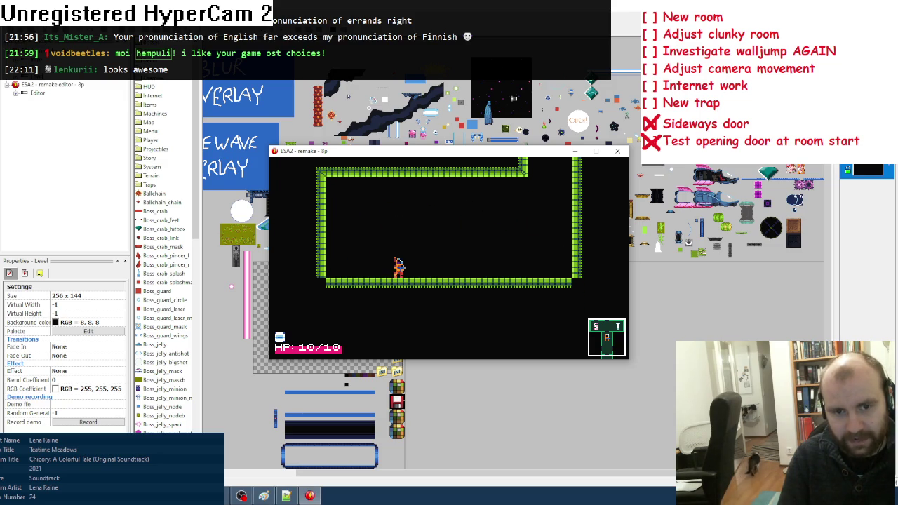
pyautogui.press('z')
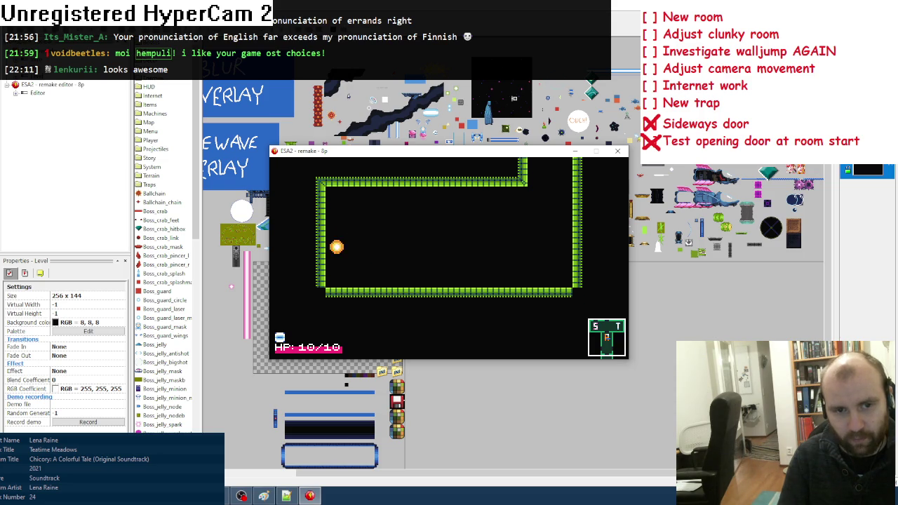
# Run and jump right across the room and fire a shot to the right
pyautogui.press('Right')
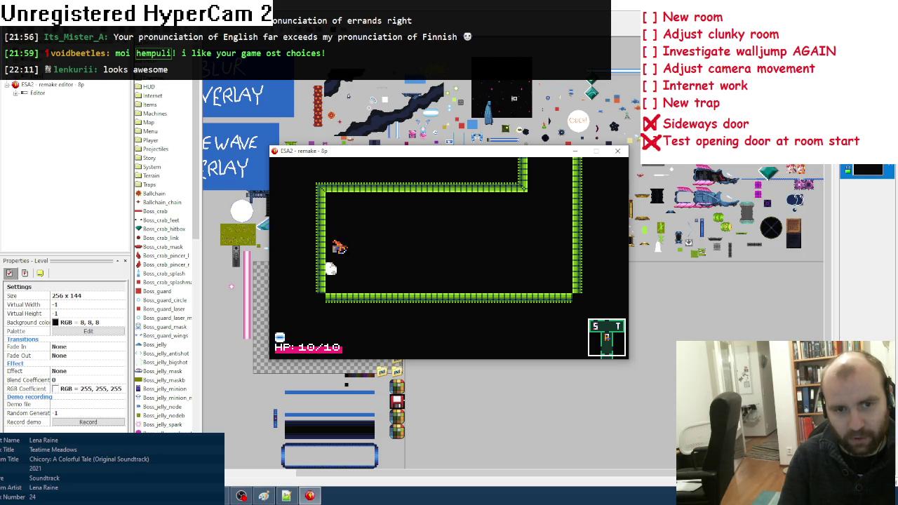
pyautogui.press('Right')
pyautogui.press('z')
pyautogui.press('Left')
pyautogui.press('Right')
pyautogui.press('x')
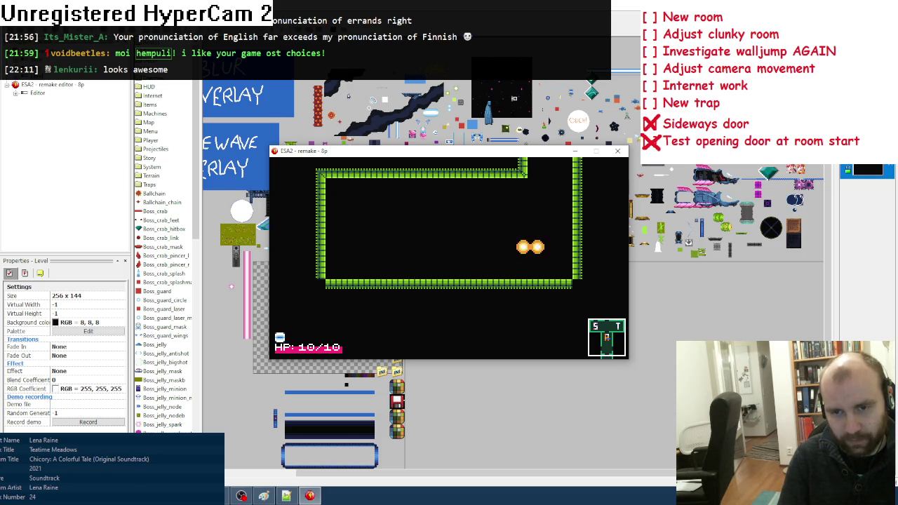
# Jump near the left wall again, land on the floor walking right, and close the game
pyautogui.press('Left')
pyautogui.press('Right')
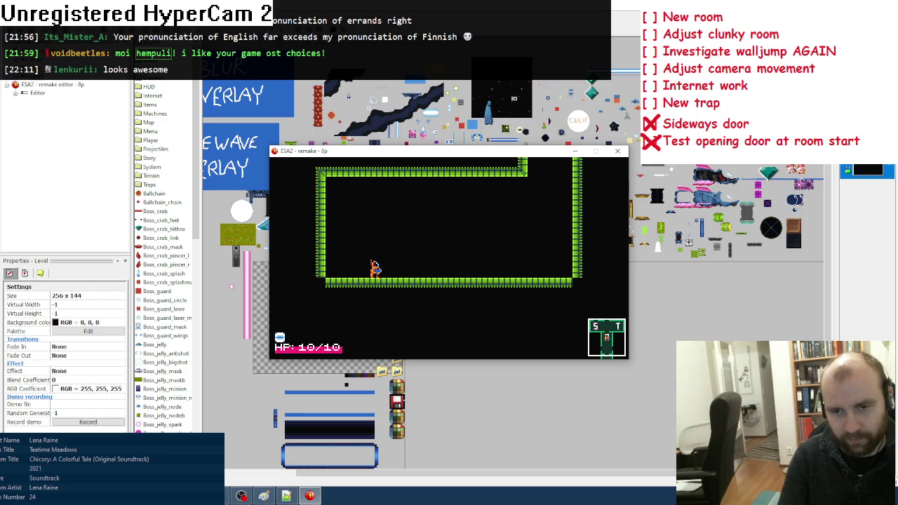
pyautogui.press('z')
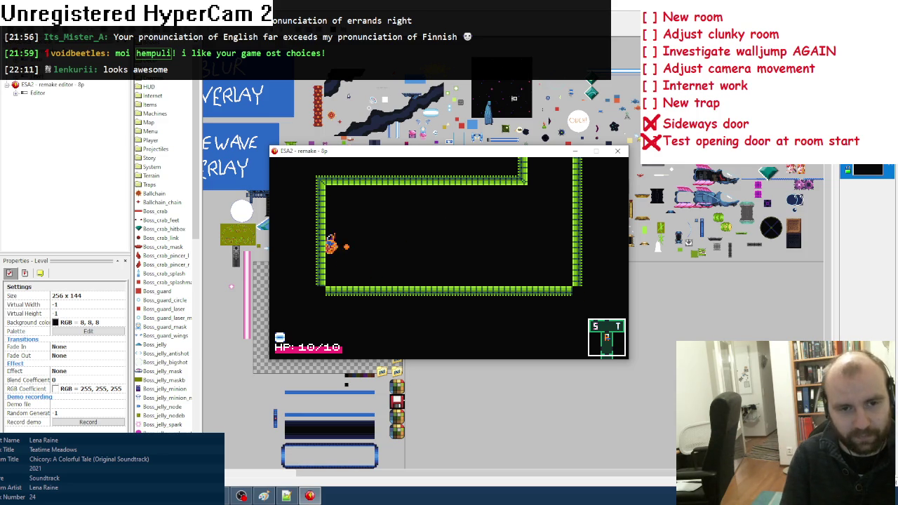
pyautogui.press('Right')
pyautogui.press('z')
pyautogui.press('Right')
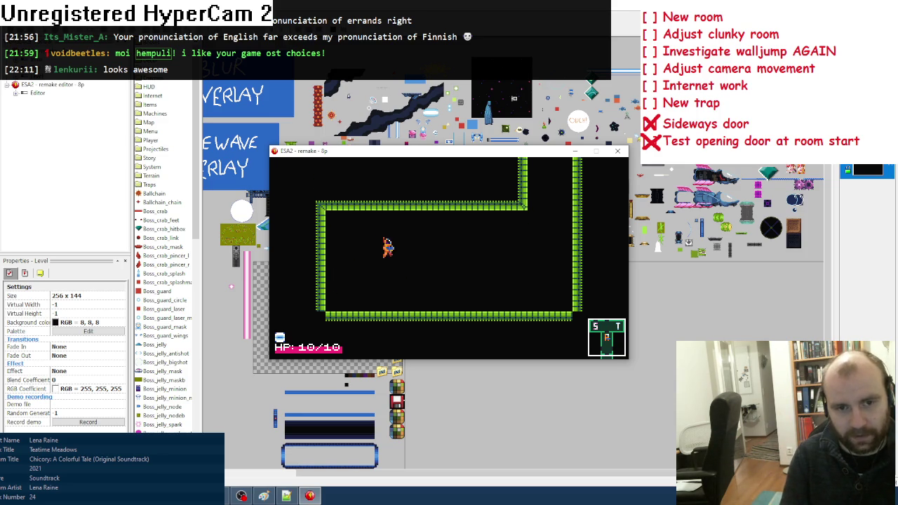
pyautogui.click(617, 151)
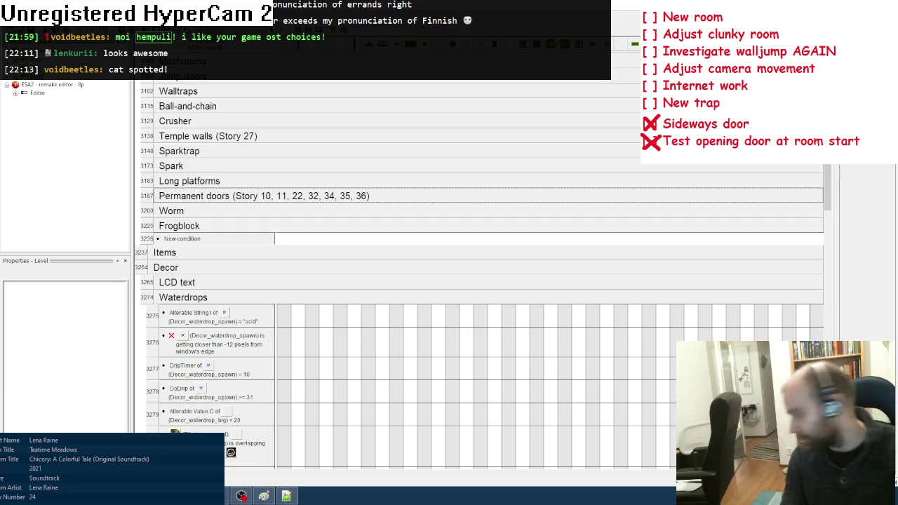
# Collapse the Blocks group, expand Player and its Velocity tracking events, and select an action column
pyautogui.scroll(10, 326, 130)
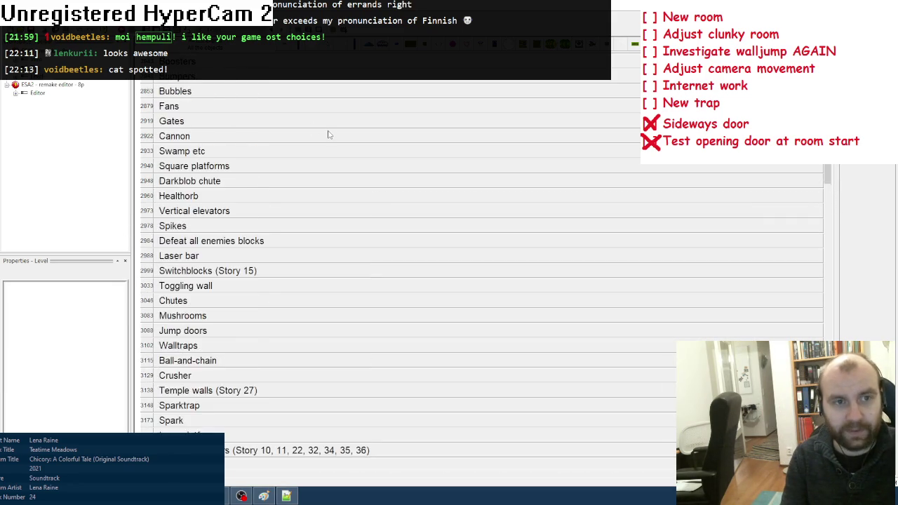
pyautogui.scroll(5, 327, 124)
pyautogui.doubleClick(168, 252)
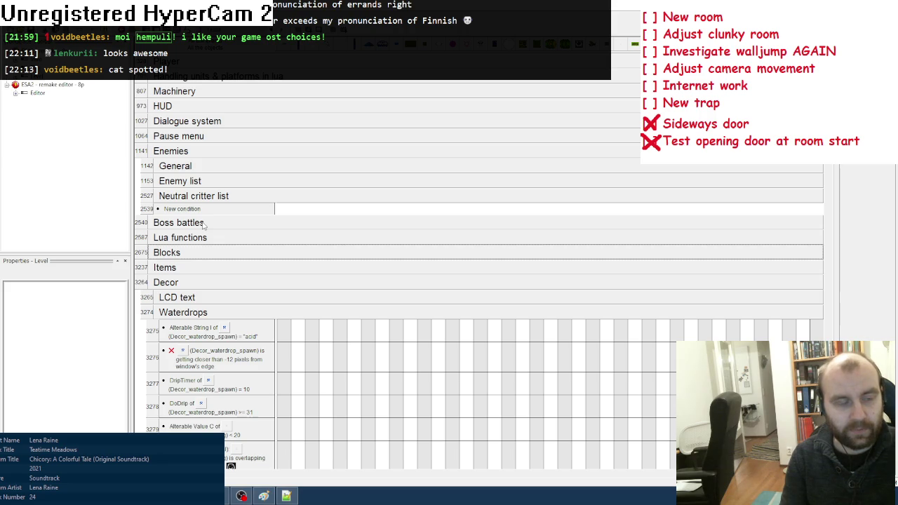
pyautogui.scroll(3, 203, 226)
pyautogui.scroll(5, 204, 226)
pyautogui.doubleClick(187, 180)
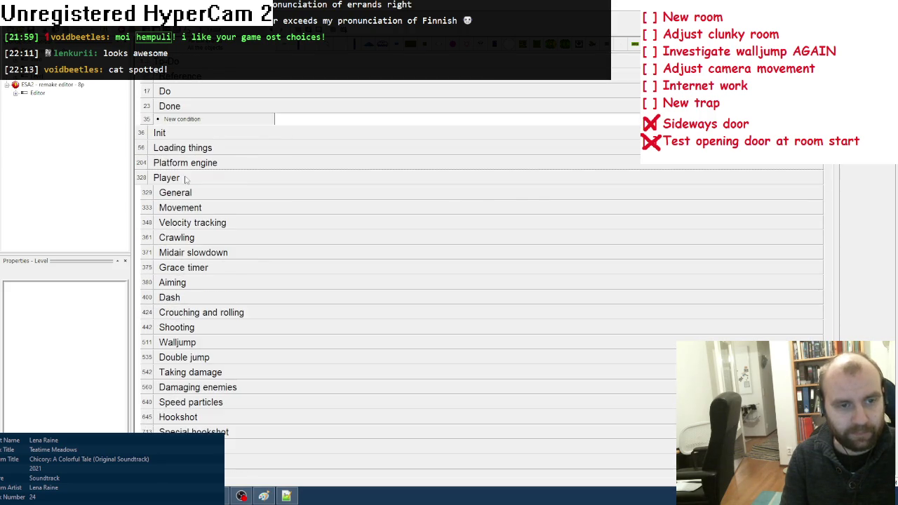
pyautogui.scroll(-2, 231, 270)
pyautogui.doubleClick(241, 195)
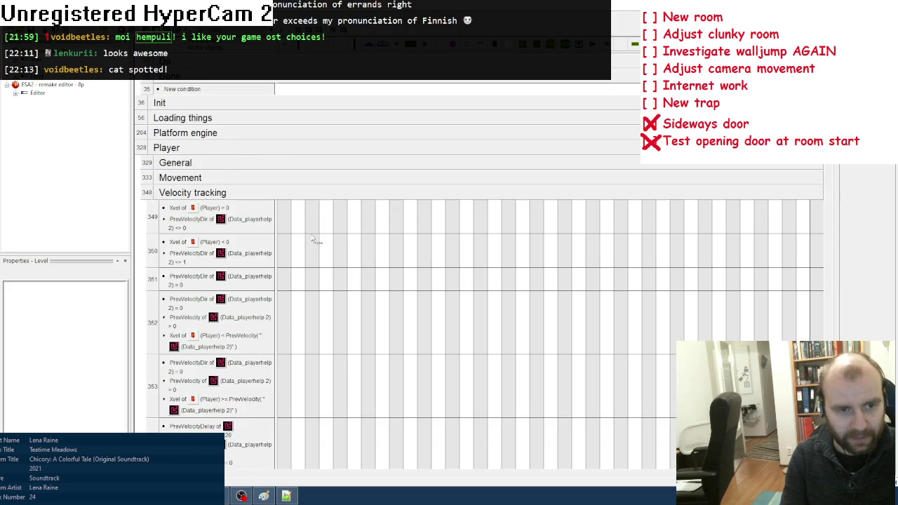
pyautogui.scroll(-2, 315, 305)
pyautogui.scroll(-3, 318, 307)
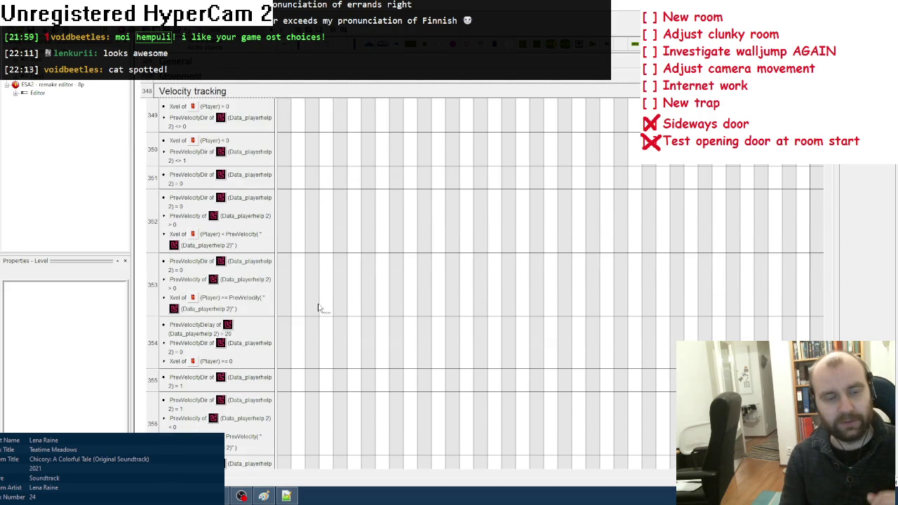
pyautogui.hscroll(-1, 452, 462)
pyautogui.click(424, 463)
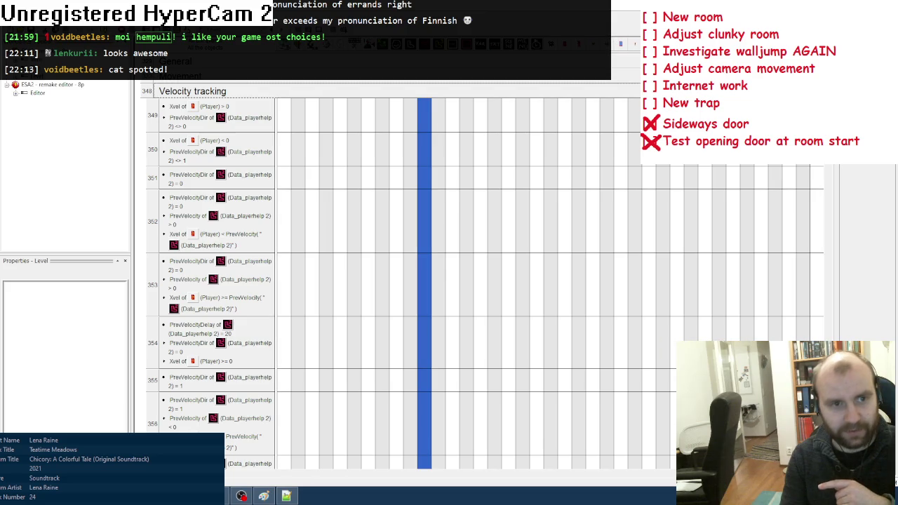
# Review the Velocity tracking events' action cells, scrolling up and down through them
pyautogui.moveTo(424, 107)
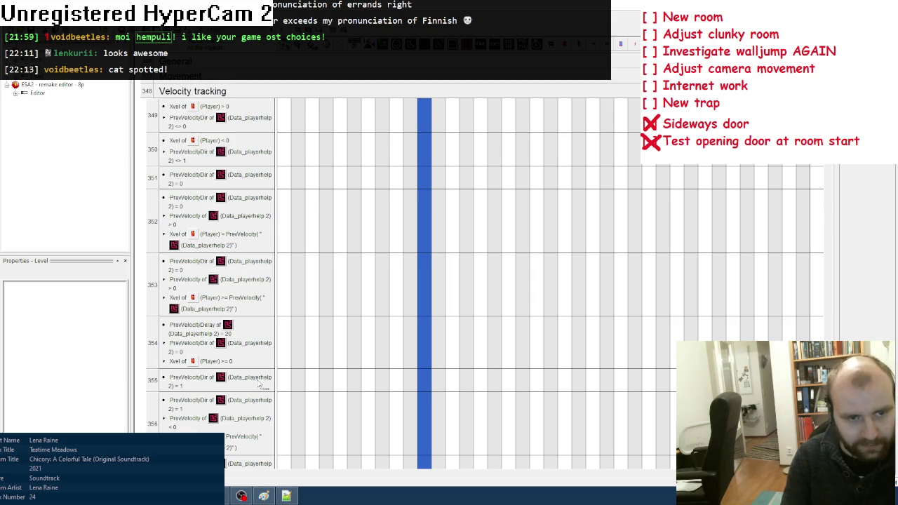
pyautogui.scroll(-1, 261, 386)
pyautogui.scroll(-3, 261, 385)
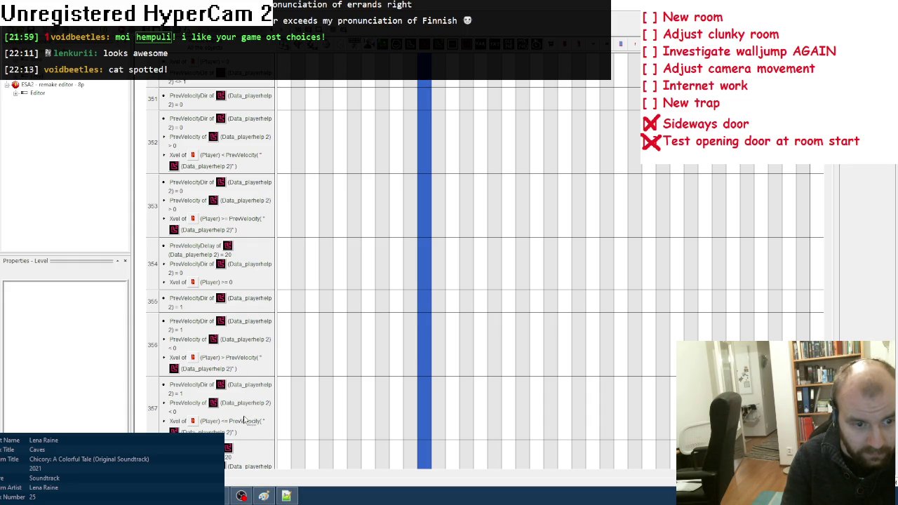
pyautogui.moveTo(425, 215)
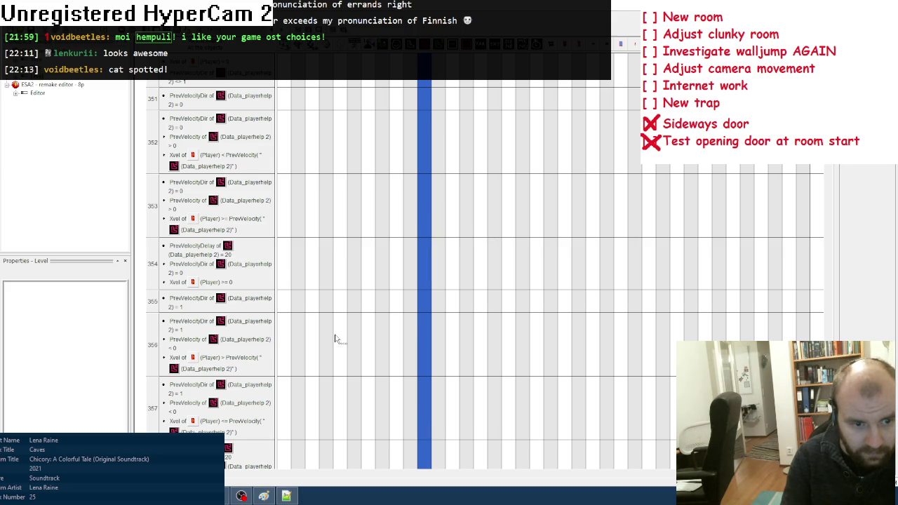
pyautogui.scroll(-1, 336, 339)
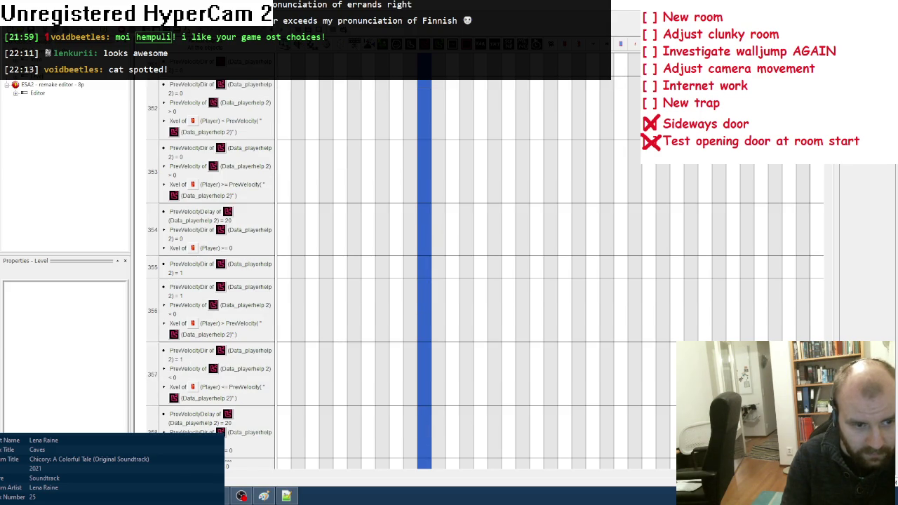
pyautogui.moveTo(426, 233)
pyautogui.moveTo(429, 431)
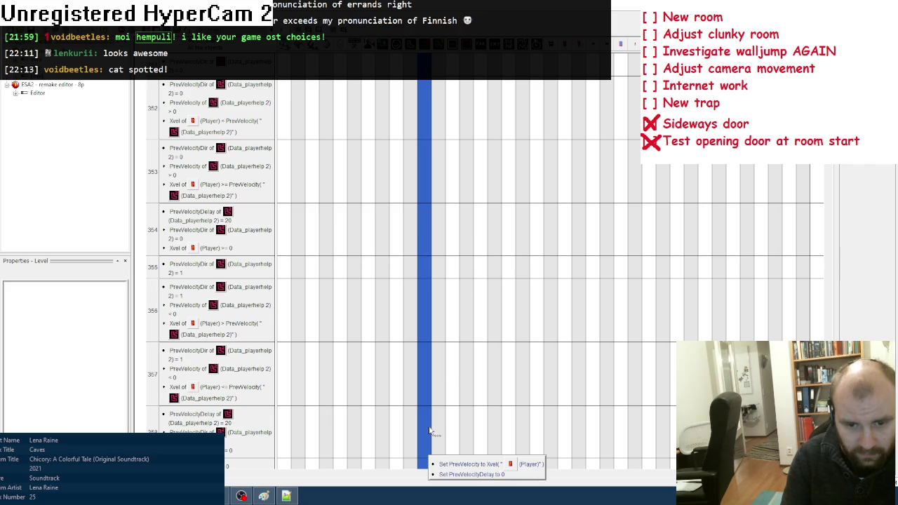
pyautogui.scroll(-1, 359, 309)
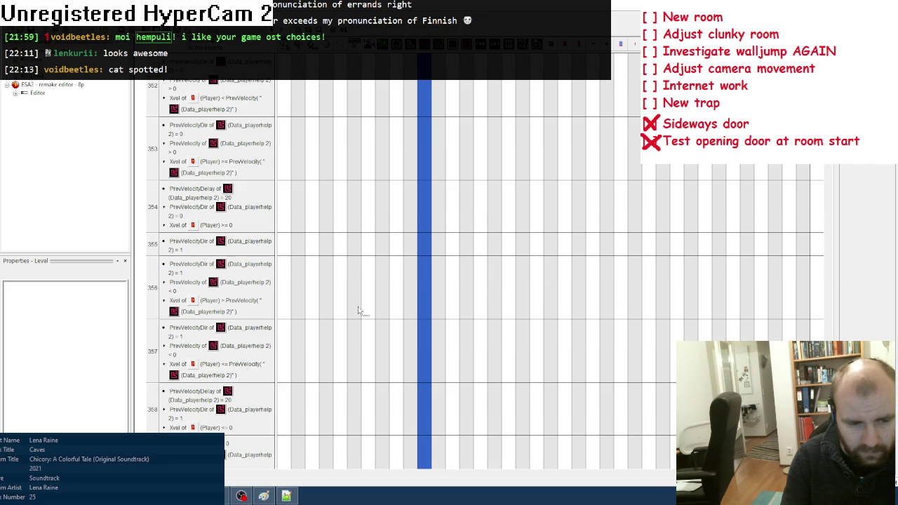
pyautogui.scroll(-3, 359, 311)
pyautogui.moveTo(426, 398)
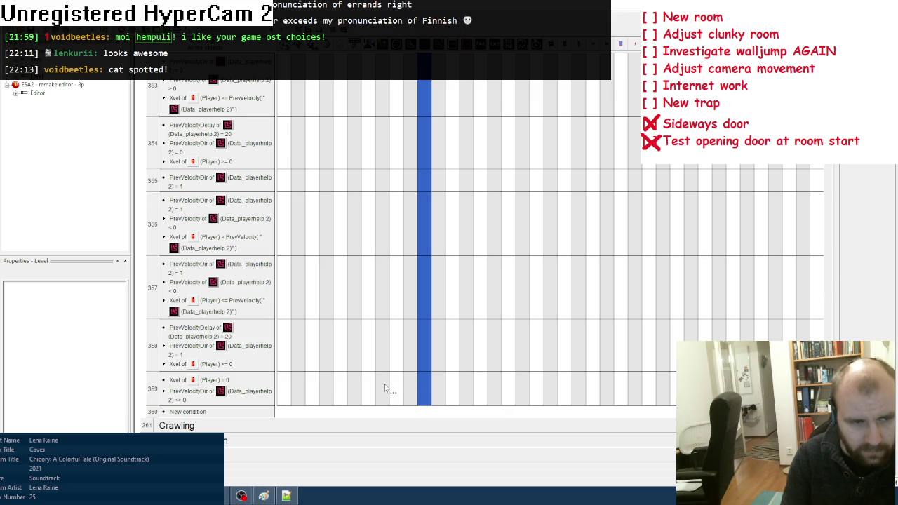
pyautogui.scroll(5, 384, 386)
pyautogui.scroll(3, 384, 387)
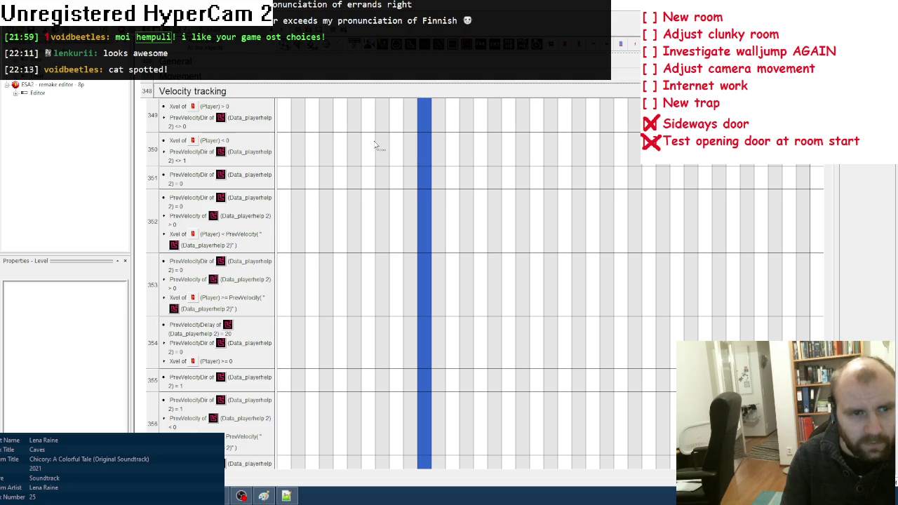
pyautogui.moveTo(420, 180)
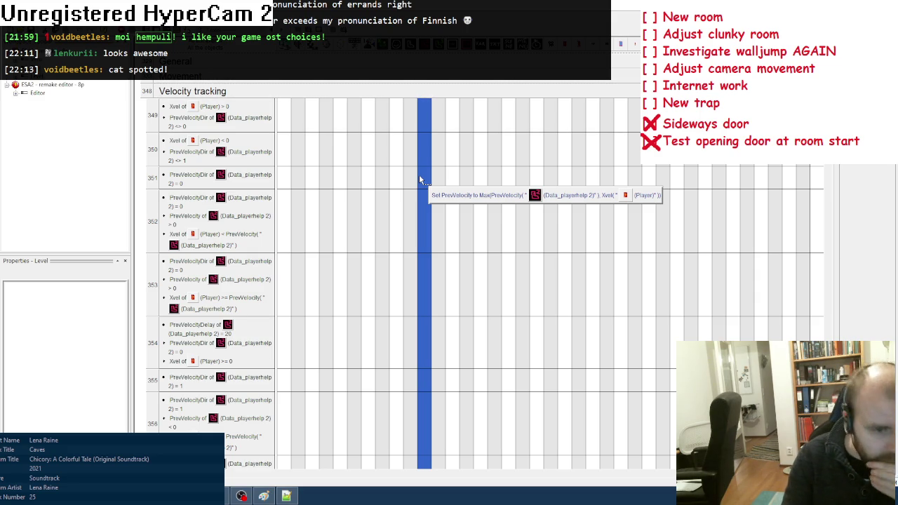
# Scroll past event 359 to the collapsed groups and select the Walljump group header
pyautogui.scroll(-1, 371, 317)
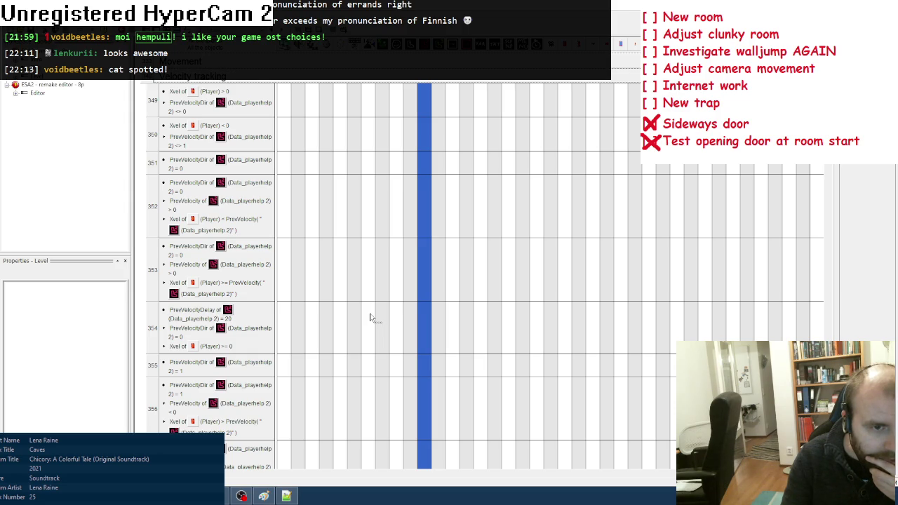
pyautogui.scroll(-1, 370, 317)
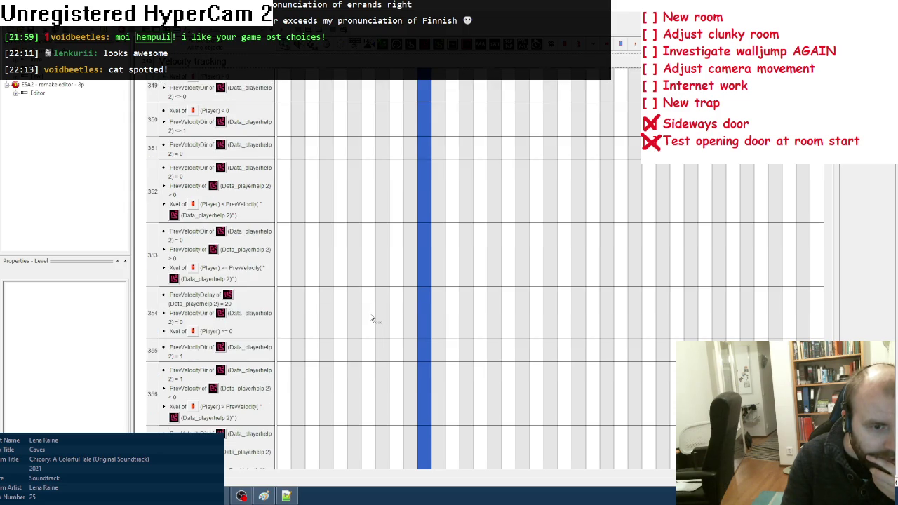
pyautogui.scroll(-2, 372, 317)
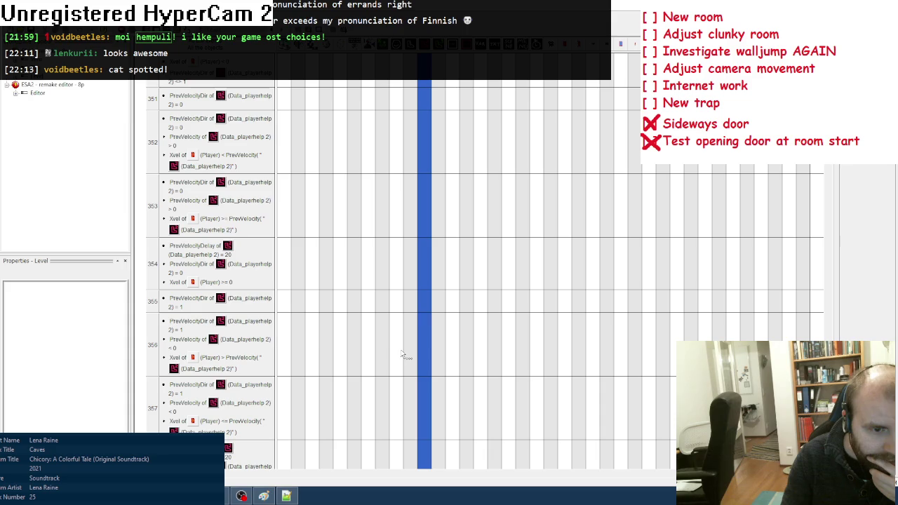
pyautogui.scroll(-1, 402, 354)
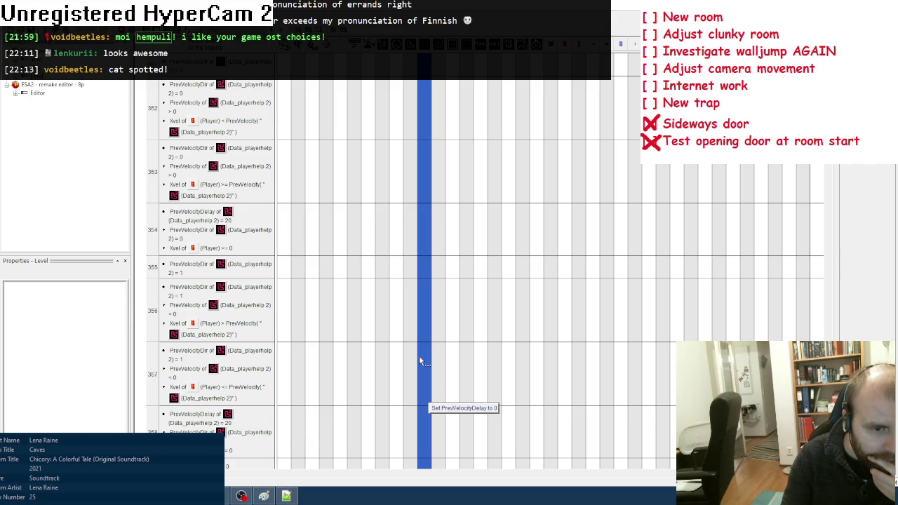
pyautogui.scroll(-1, 363, 364)
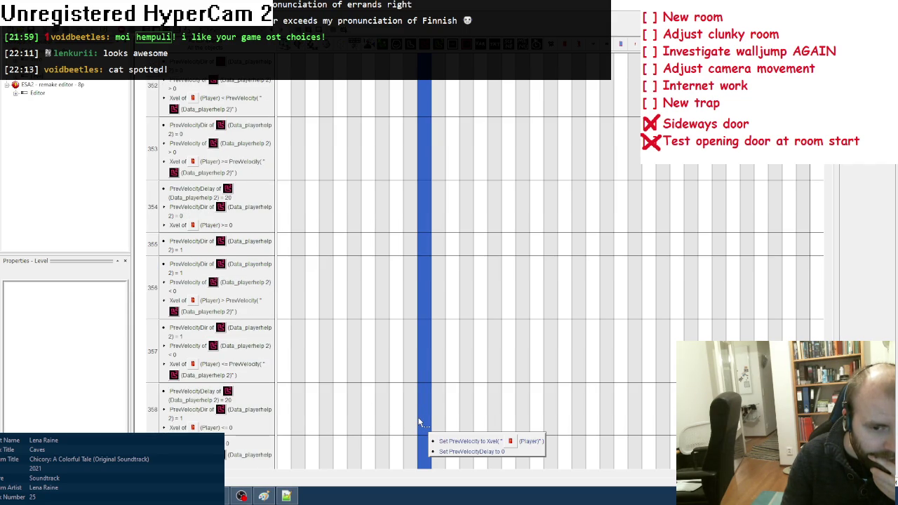
pyautogui.scroll(-5, 362, 352)
pyautogui.click(240, 331)
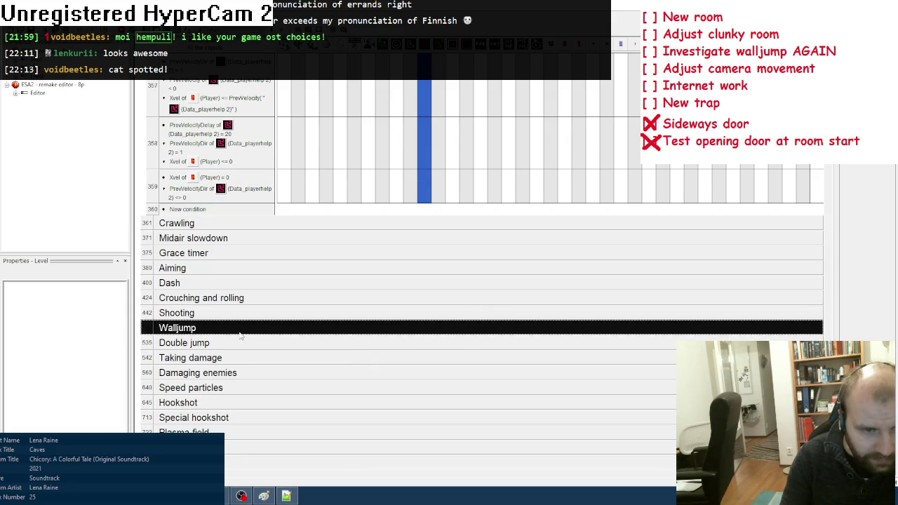
# Expand Walljump, scroll through events 519–533, and open event 529's full action list
pyautogui.doubleClick(240, 331)
pyautogui.scroll(-10, 370, 365)
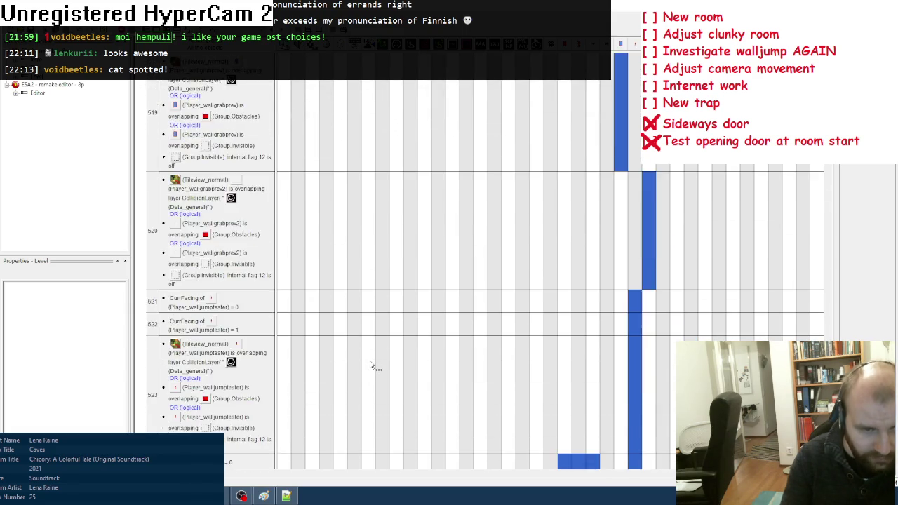
pyautogui.scroll(-5, 370, 365)
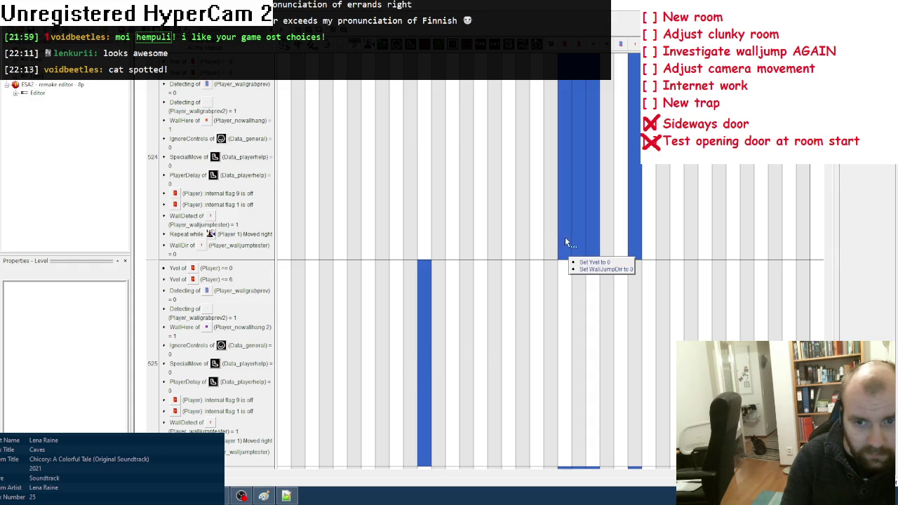
pyautogui.scroll(-1, 501, 283)
pyautogui.scroll(-1, 500, 283)
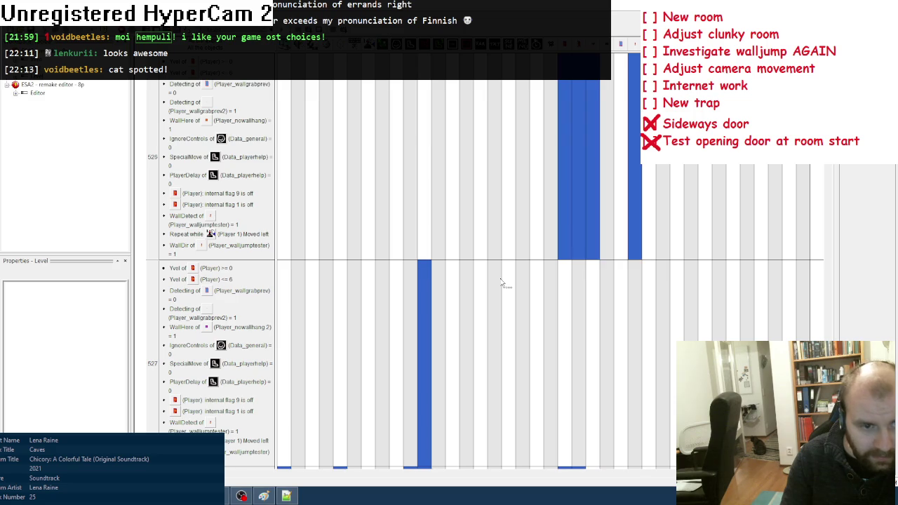
pyautogui.scroll(-1, 439, 205)
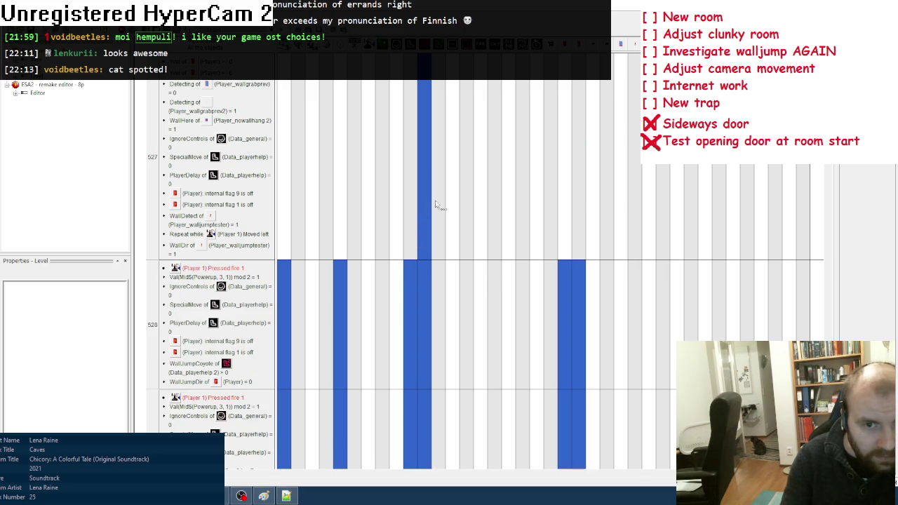
pyautogui.scroll(2, 428, 205)
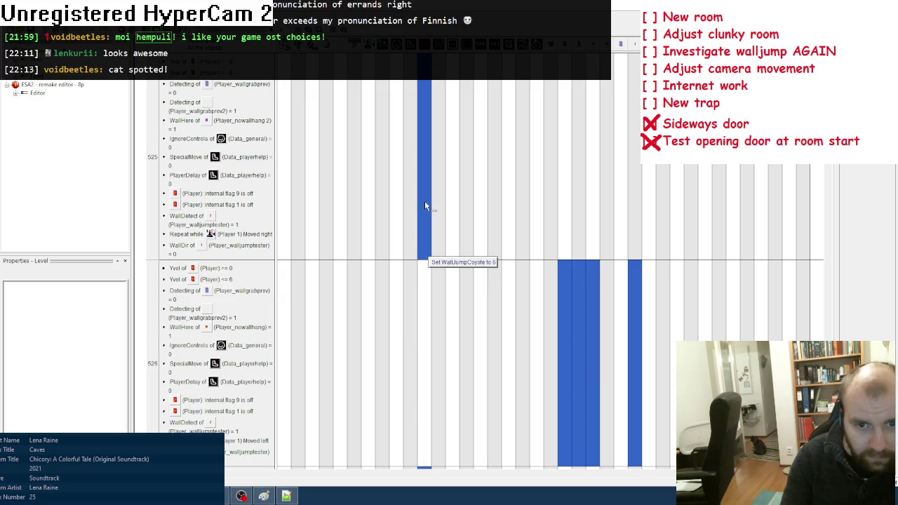
pyautogui.scroll(-3, 460, 262)
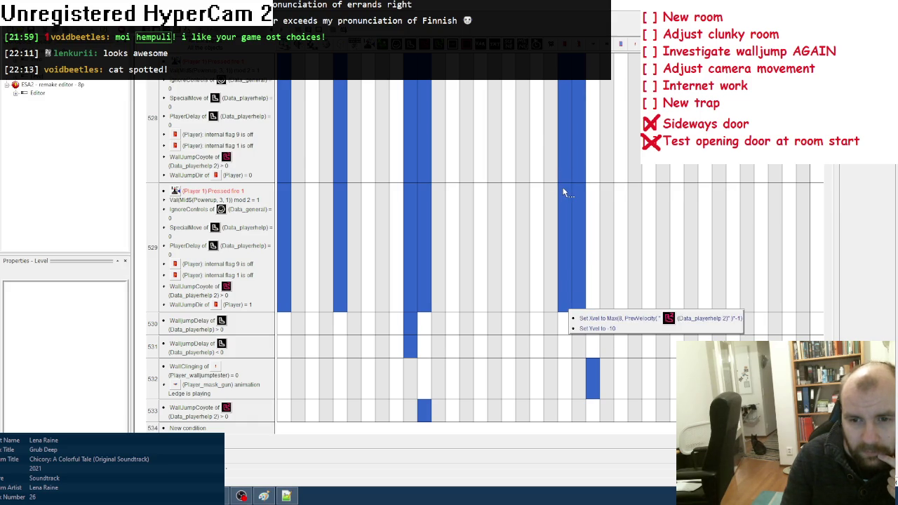
pyautogui.doubleClick(412, 168)
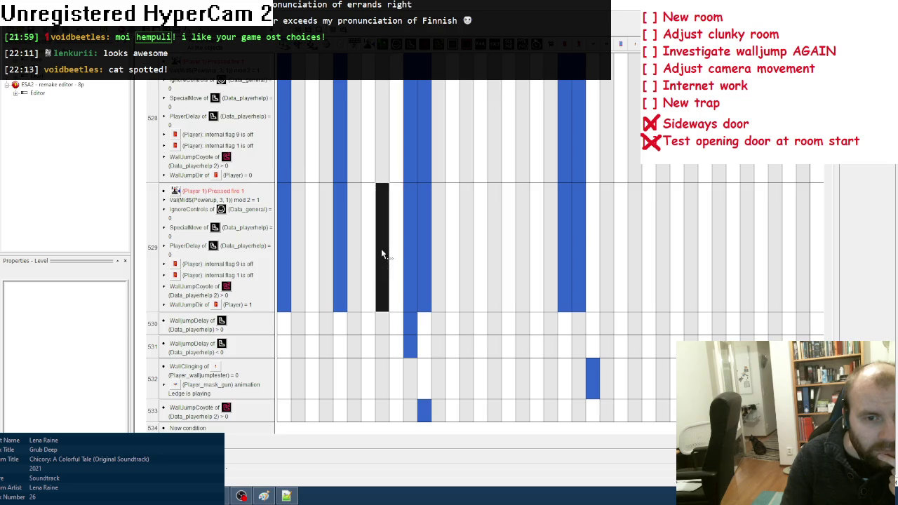
pyautogui.moveTo(381, 252)
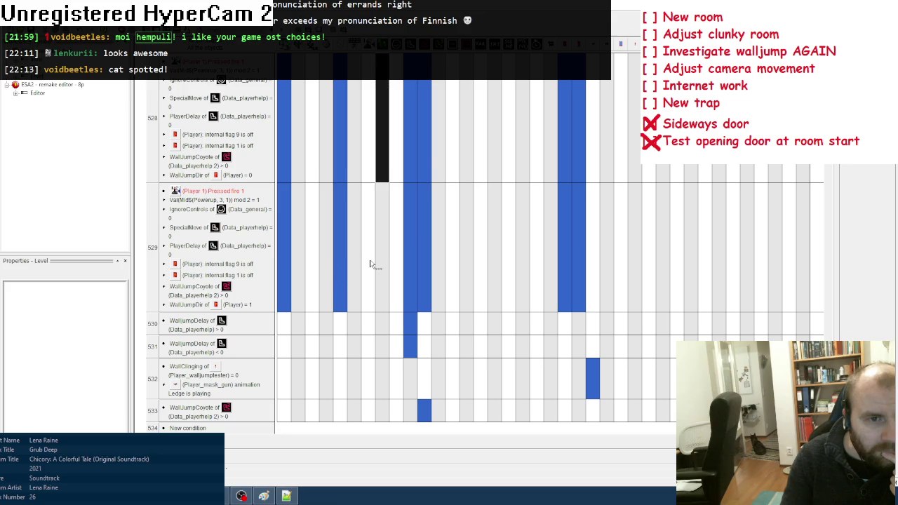
pyautogui.scroll(3, 371, 264)
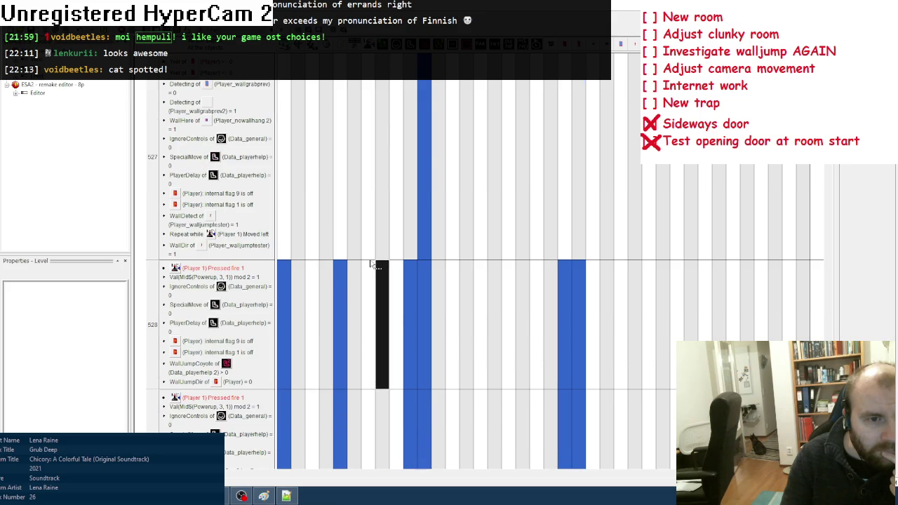
pyautogui.scroll(4, 371, 265)
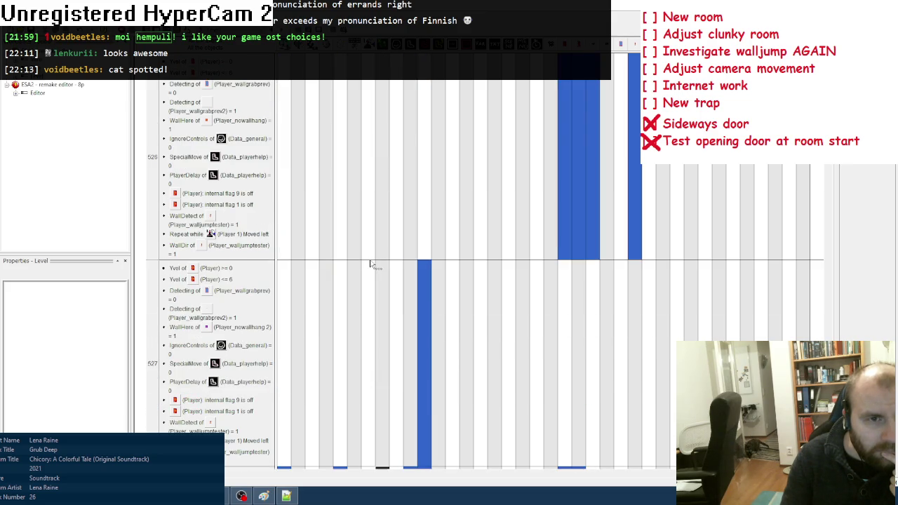
pyautogui.scroll(3, 372, 264)
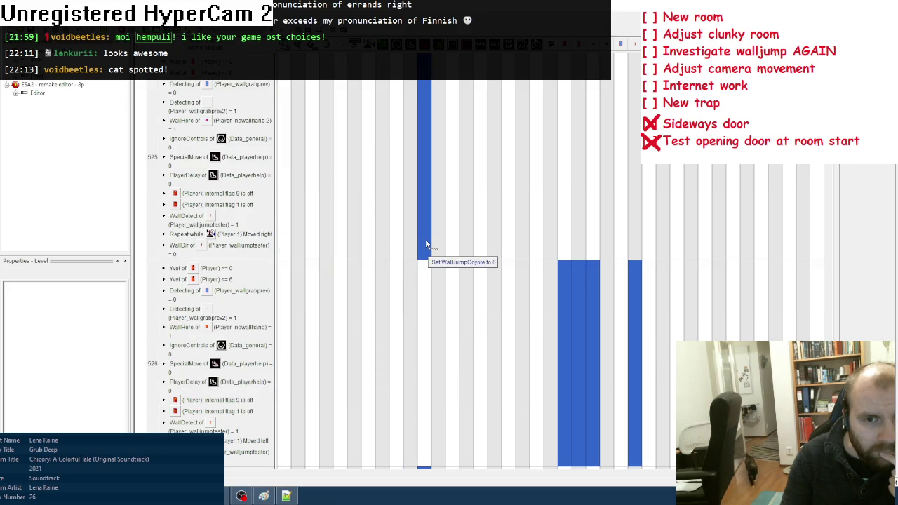
pyautogui.scroll(-3, 426, 244)
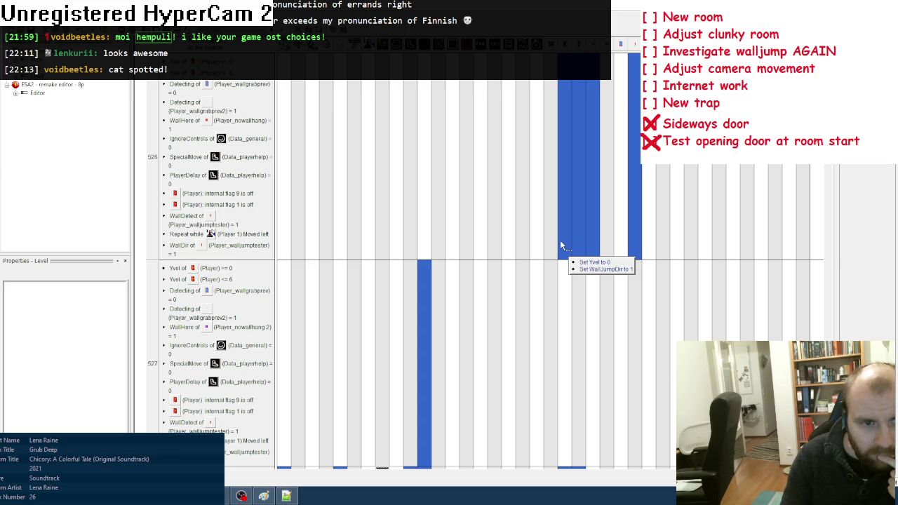
pyautogui.scroll(-6, 492, 257)
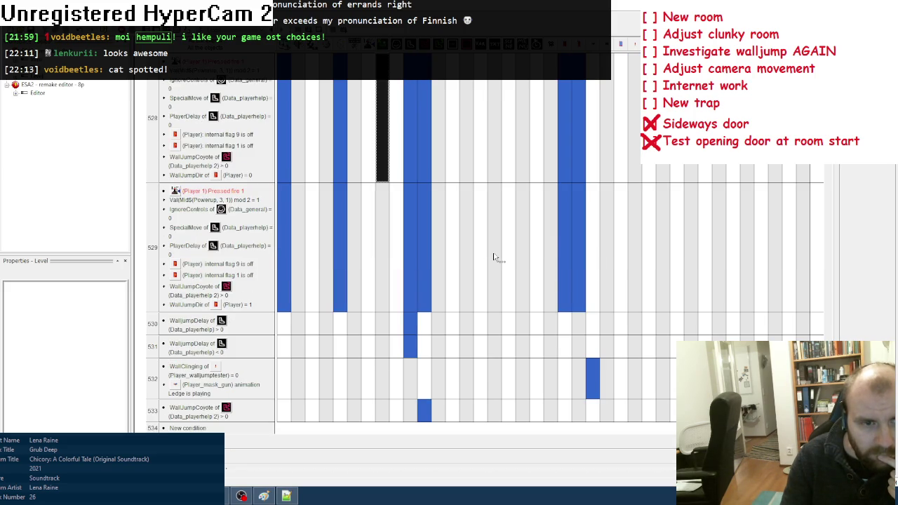
pyautogui.moveTo(423, 268)
pyautogui.moveTo(561, 273)
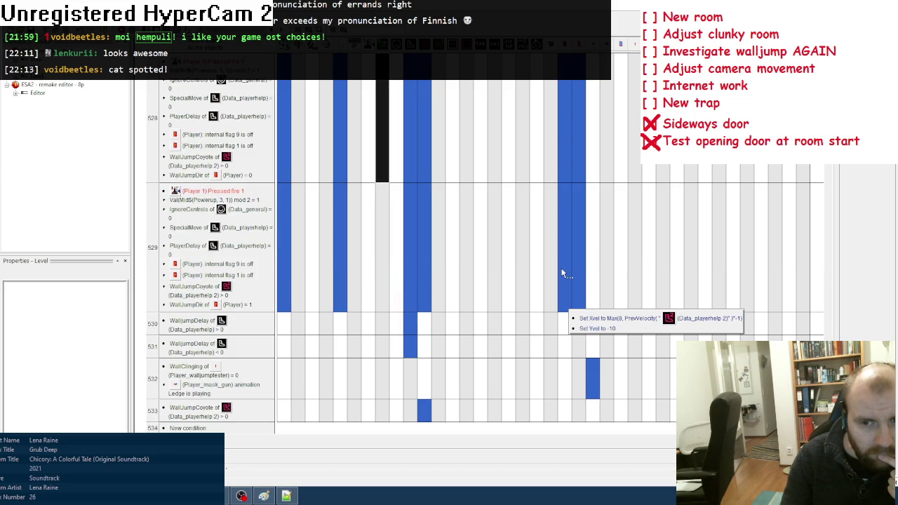
pyautogui.scroll(3, 561, 276)
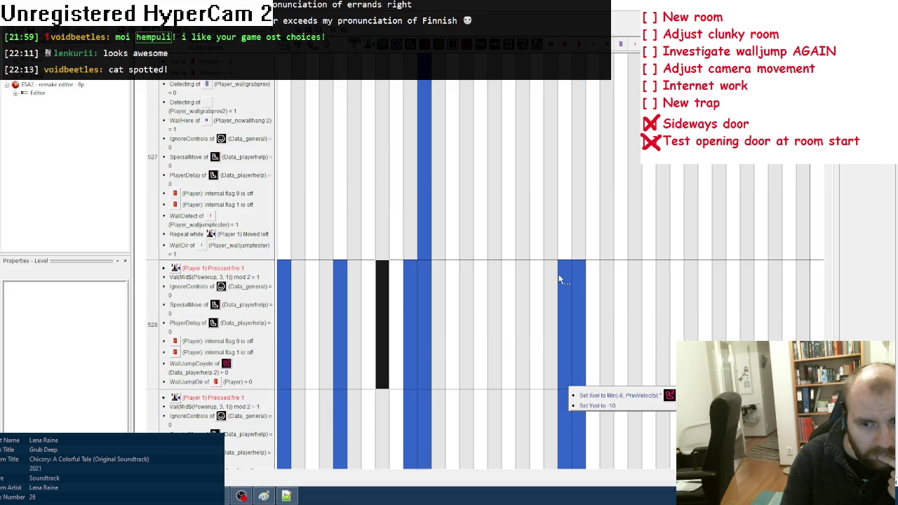
pyautogui.scroll(-3, 554, 279)
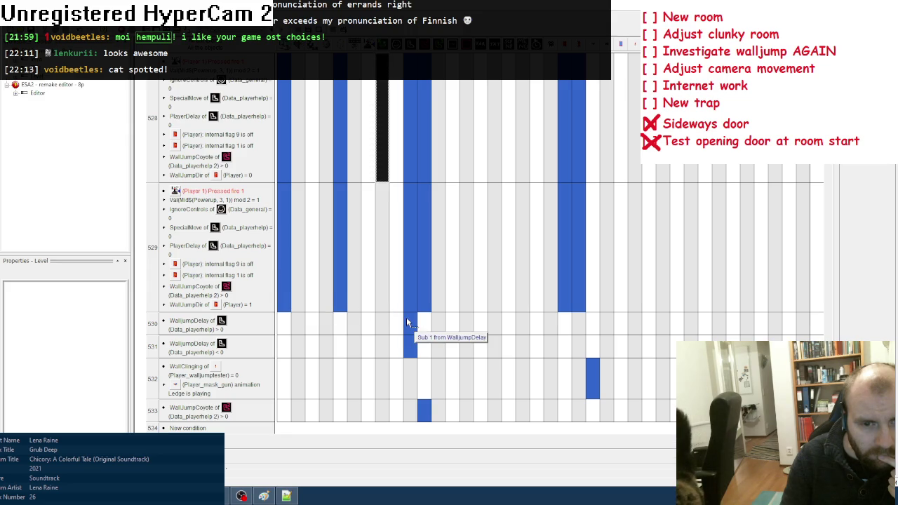
pyautogui.moveTo(405, 351)
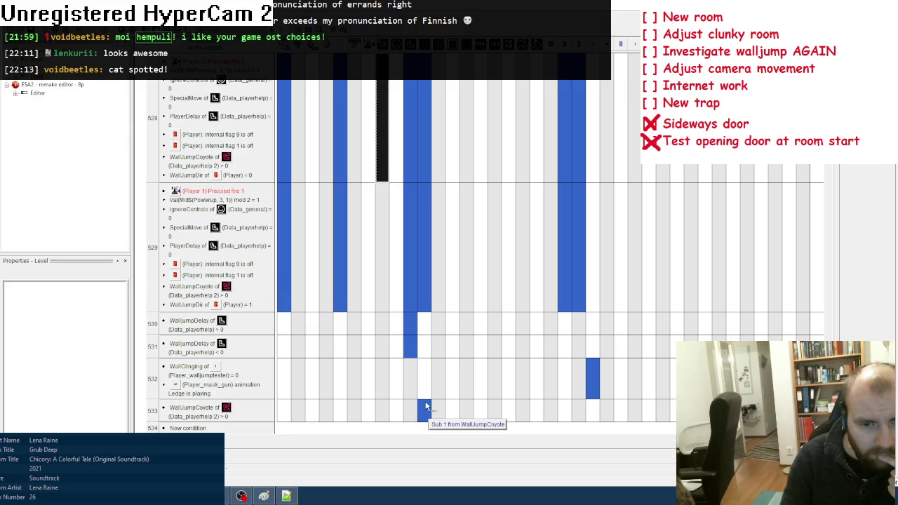
pyautogui.scroll(5, 457, 335)
pyautogui.scroll(1, 457, 336)
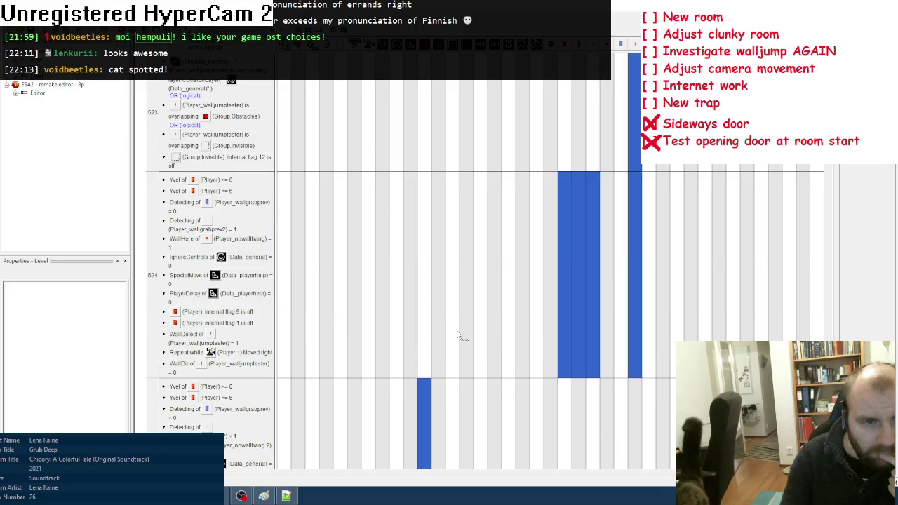
pyautogui.scroll(-1, 456, 336)
pyautogui.scroll(-3, 456, 335)
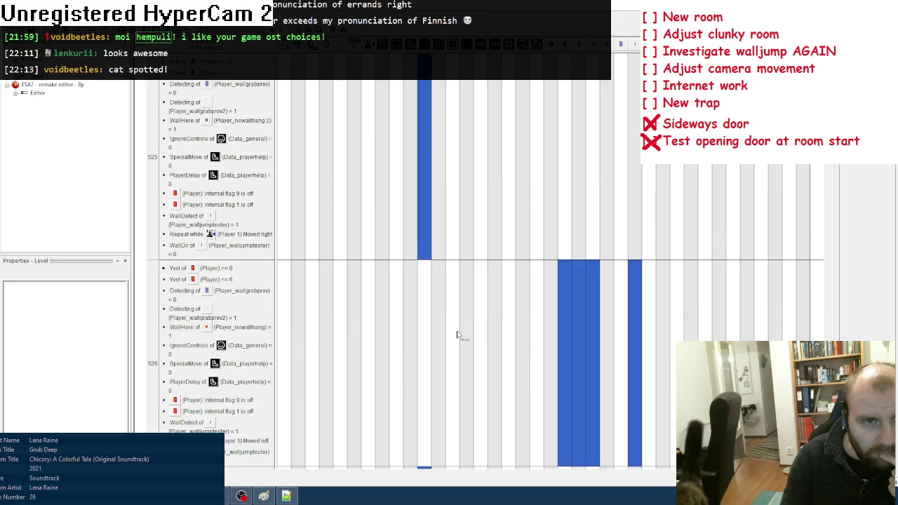
pyautogui.scroll(1, 457, 335)
pyautogui.scroll(-1, 457, 335)
pyautogui.scroll(1, 456, 336)
pyautogui.scroll(1, 457, 335)
pyautogui.scroll(-1, 457, 335)
pyautogui.scroll(1, 457, 335)
pyautogui.scroll(-2, 456, 335)
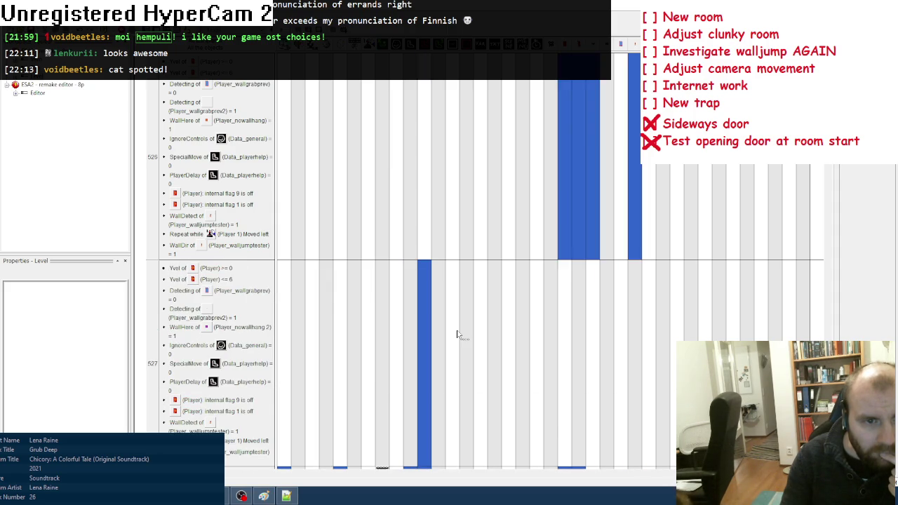
pyautogui.scroll(2, 457, 336)
pyautogui.scroll(-1, 457, 335)
pyautogui.scroll(1, 457, 335)
pyautogui.scroll(-1, 456, 335)
pyautogui.scroll(-1, 457, 335)
pyautogui.scroll(1, 457, 335)
pyautogui.scroll(3, 457, 335)
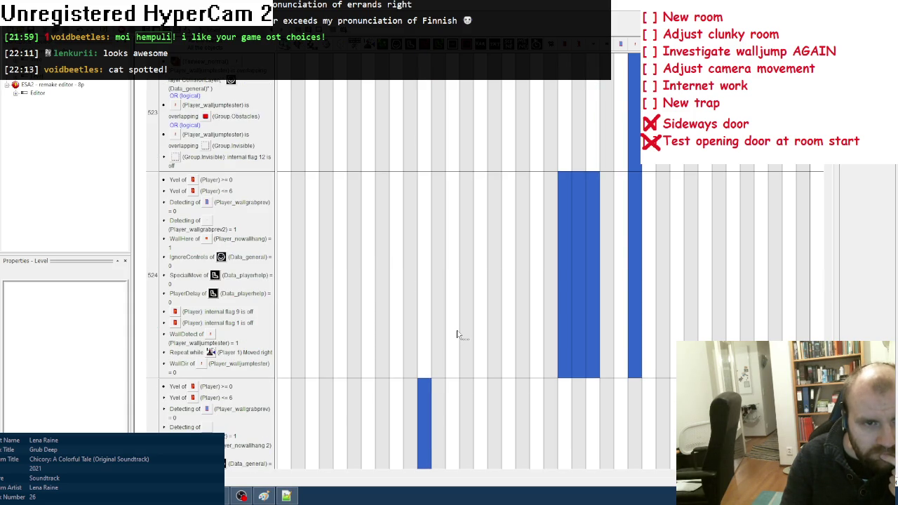
pyautogui.scroll(-5, 457, 335)
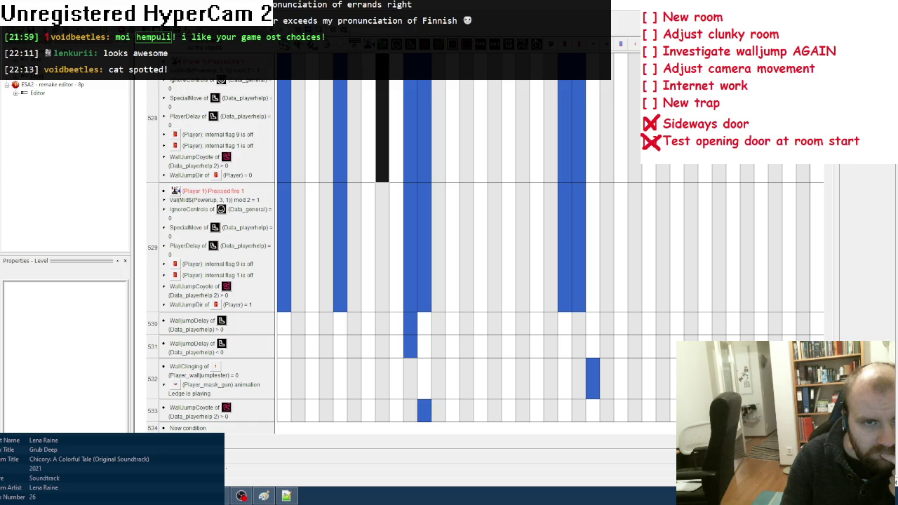
# Launch the preview with F7, load a save slot, and run right into the new room
pyautogui.press('F7')
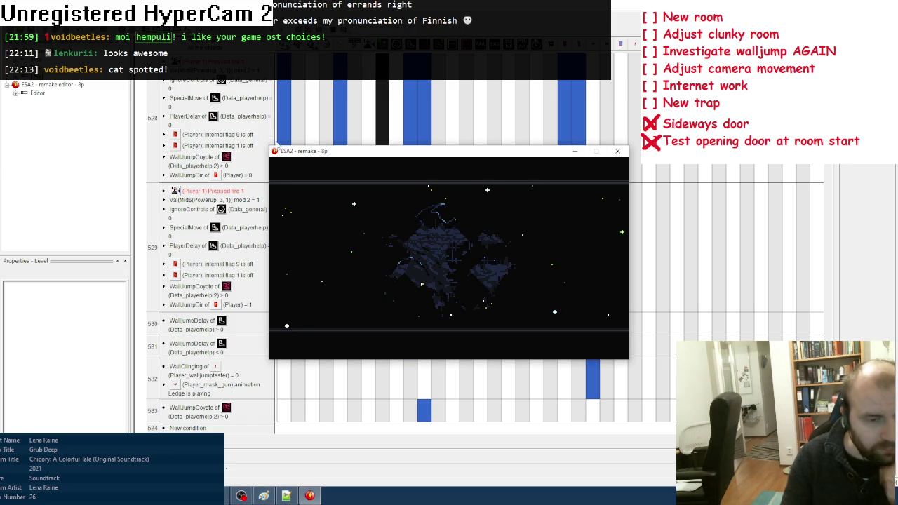
pyautogui.press('Return')
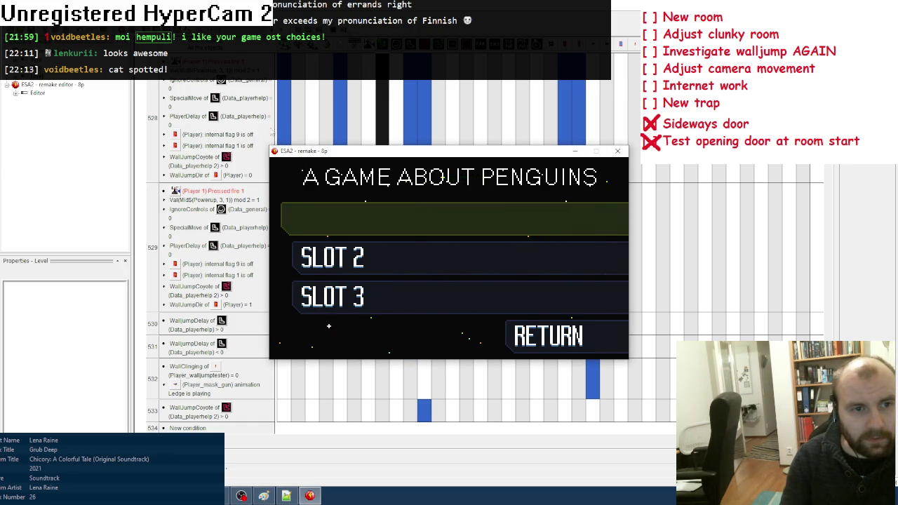
pyautogui.press('Return')
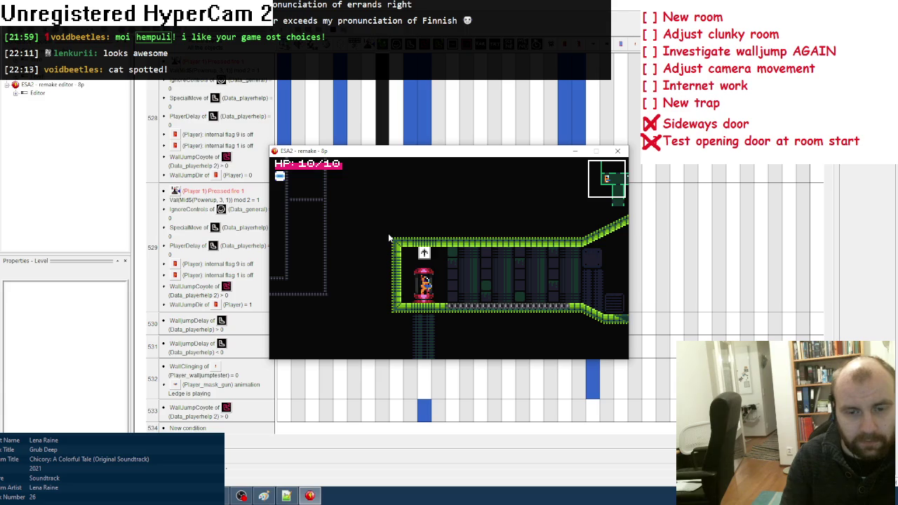
pyautogui.press('Right')
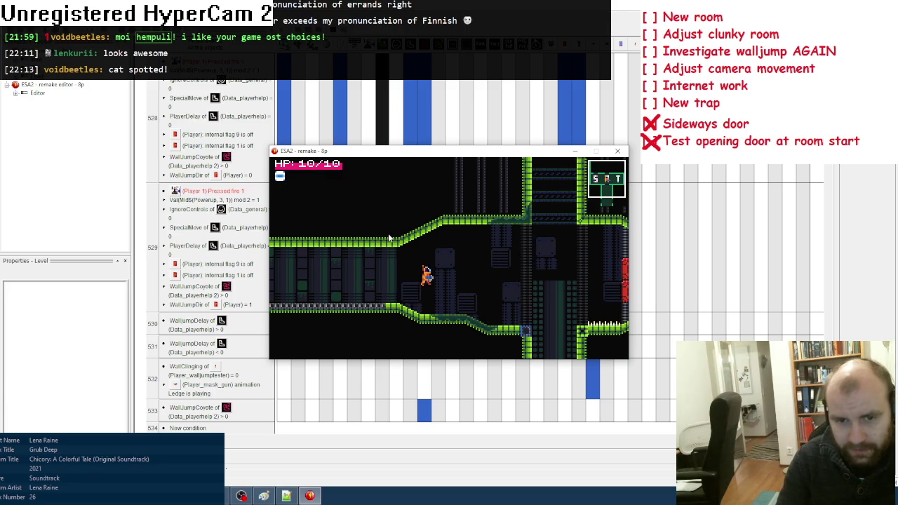
pyautogui.press('Right')
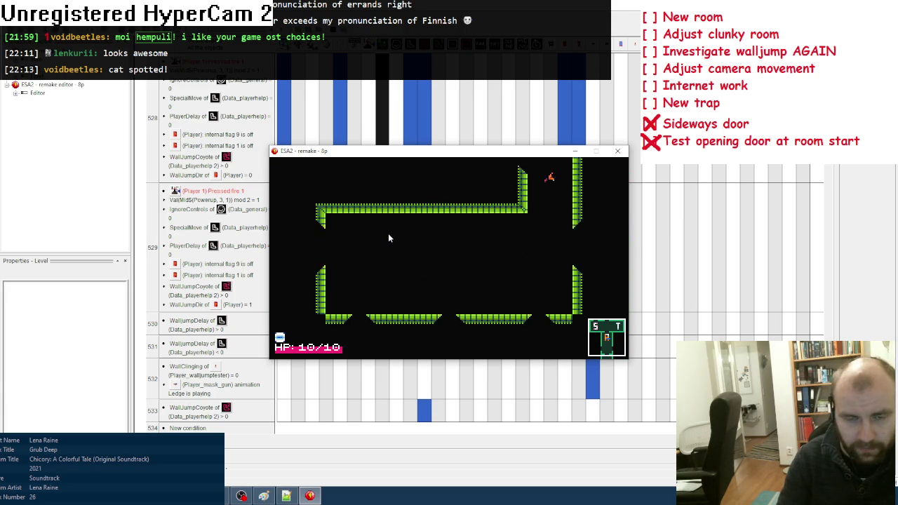
# In the debugger's Add object list, browse Player_mask and Data_txt and add an object to watch
pyautogui.click(123, 95)
pyautogui.click(378, 194)
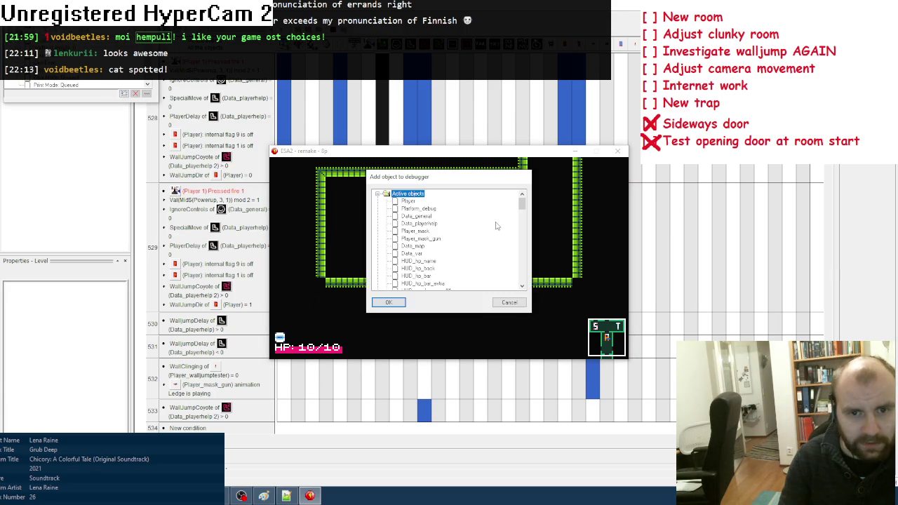
pyautogui.click(420, 233)
pyautogui.scroll(-5, 435, 245)
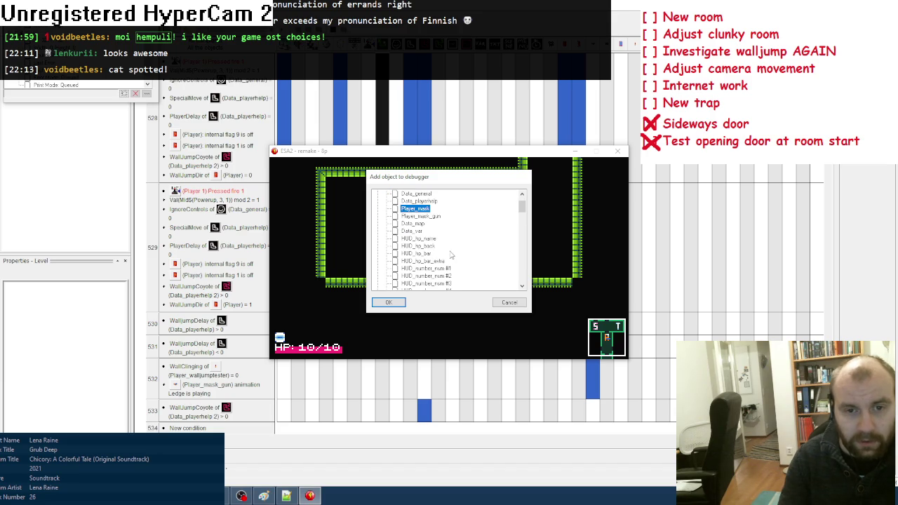
pyautogui.click(411, 283)
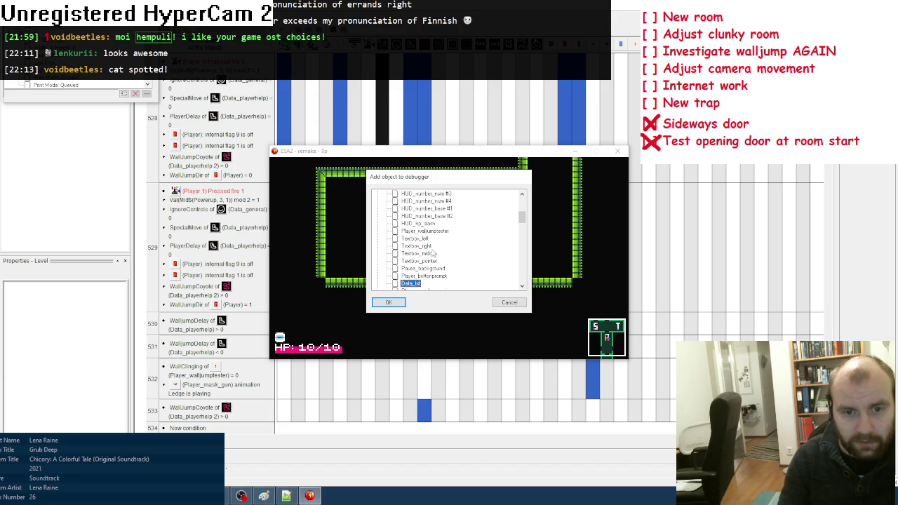
pyautogui.scroll(-3, 435, 254)
pyautogui.click(421, 246)
pyautogui.click(388, 302)
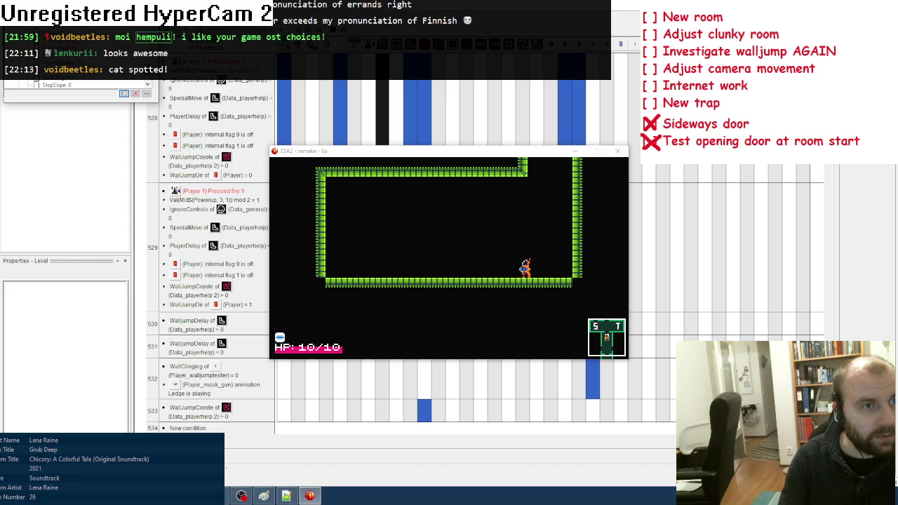
# Walk the player left along the floor and wall-jump off the left wall to the right
pyautogui.click(338, 153)
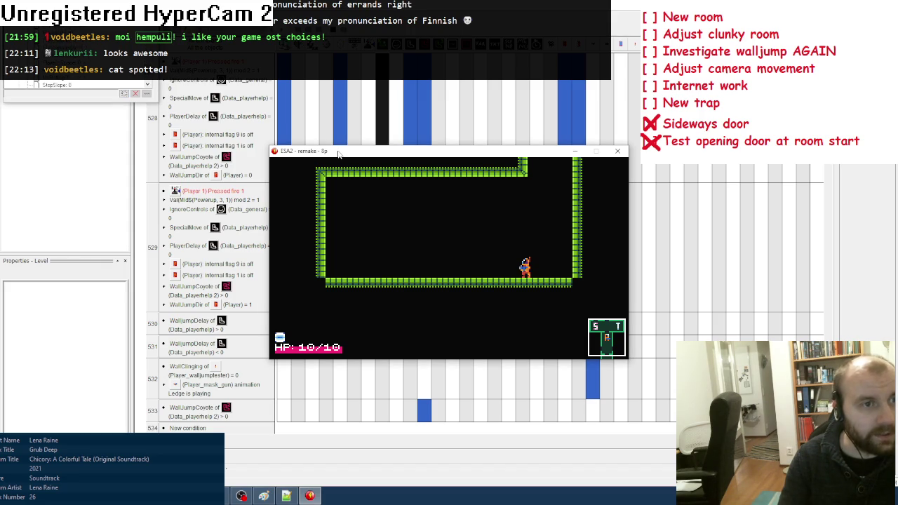
pyautogui.press('Left')
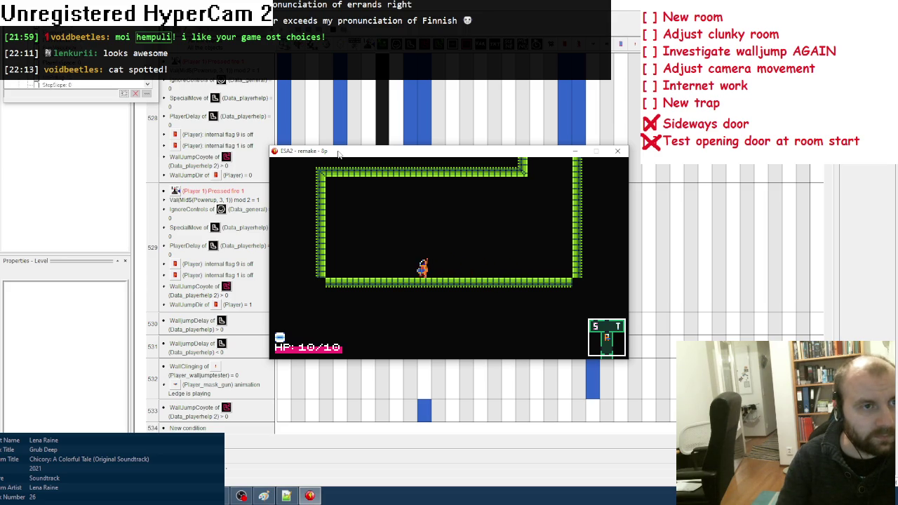
pyautogui.press('Right')
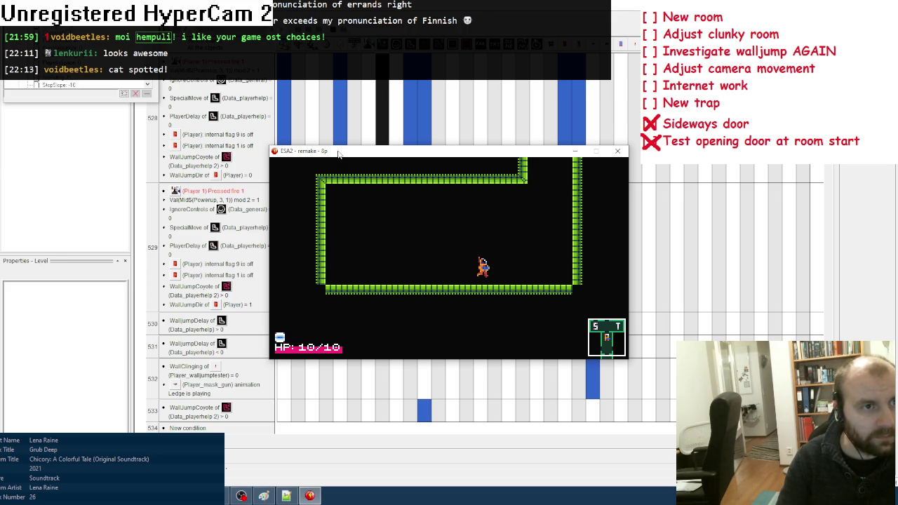
pyautogui.press('Left')
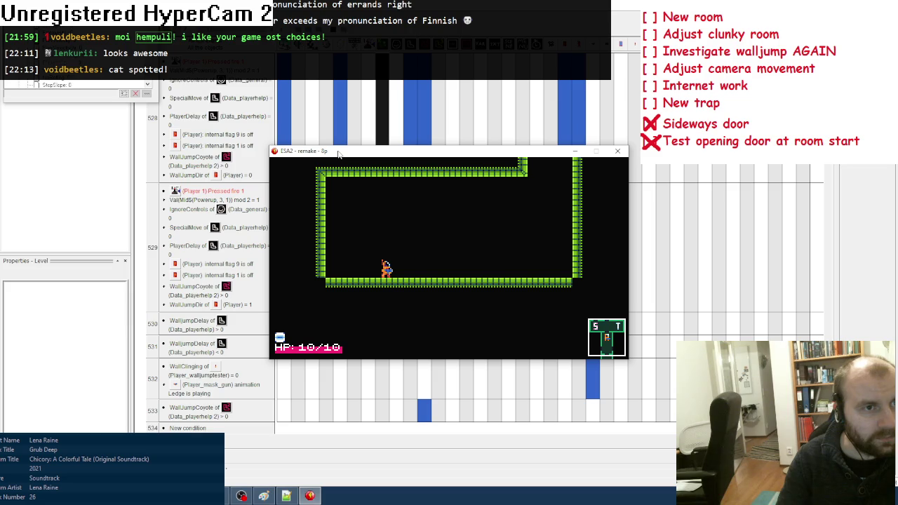
# Jump across to cling to the right wall, jump back, then wall-jump off the left wall and land
pyautogui.press('Right')
pyautogui.press('Up')
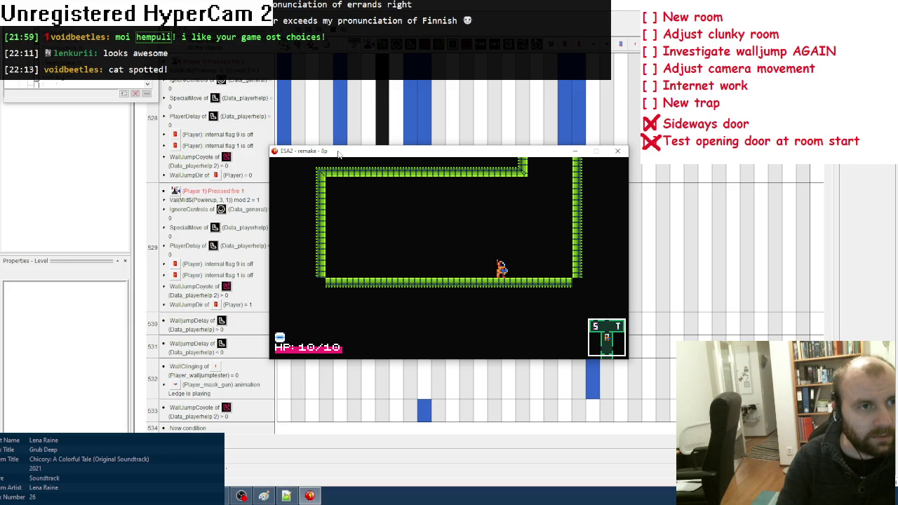
pyautogui.press('Right')
pyautogui.press('Up')
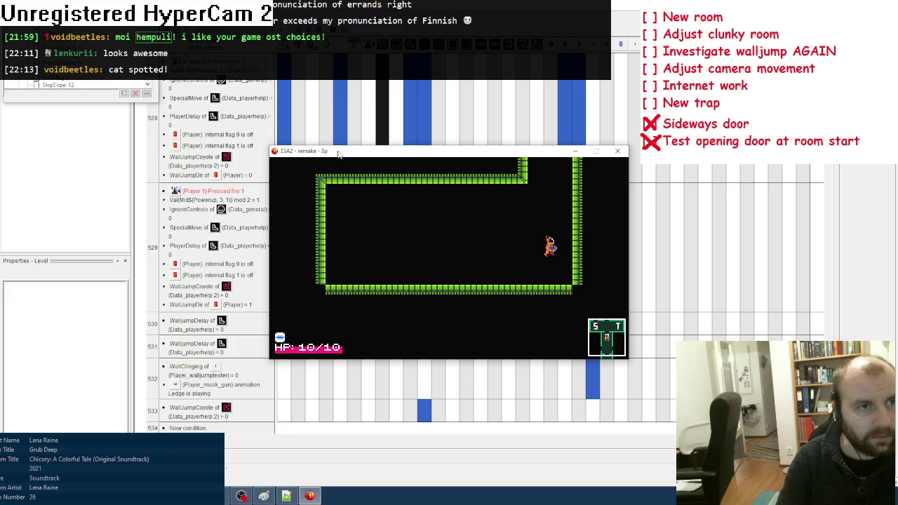
pyautogui.press('Left')
pyautogui.press('Up')
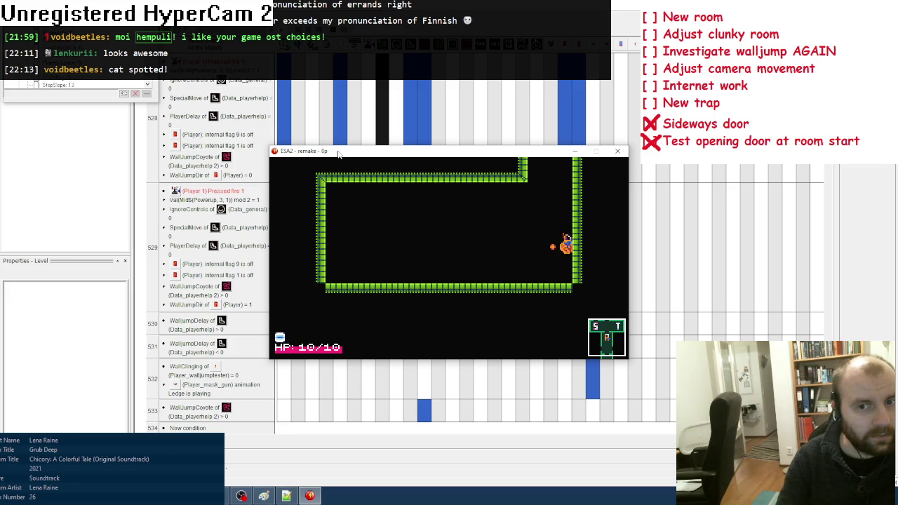
pyautogui.press('Left')
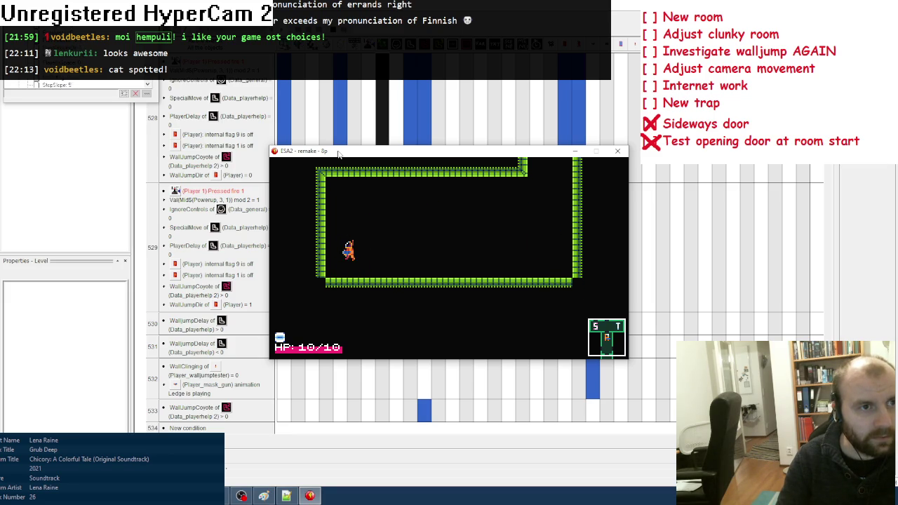
pyautogui.press('Left')
pyautogui.press('Up')
pyautogui.press('Right')
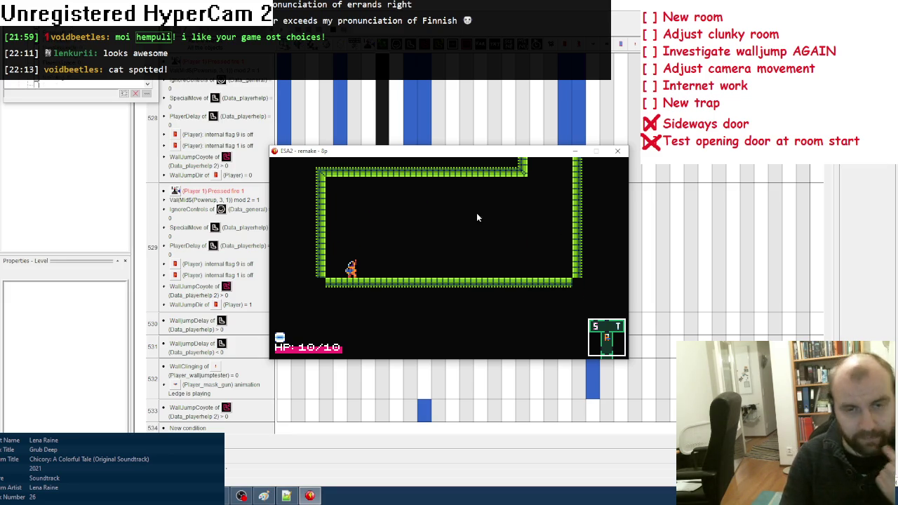
pyautogui.click(618, 150)
pyautogui.scroll(5, 469, 224)
pyautogui.scroll(10, 421, 218)
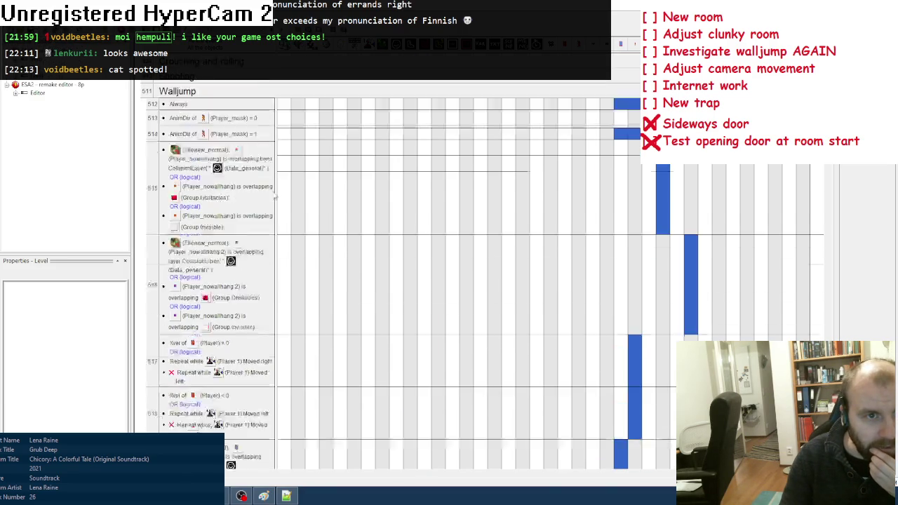
pyautogui.click(222, 124)
pyautogui.scroll(10, 281, 211)
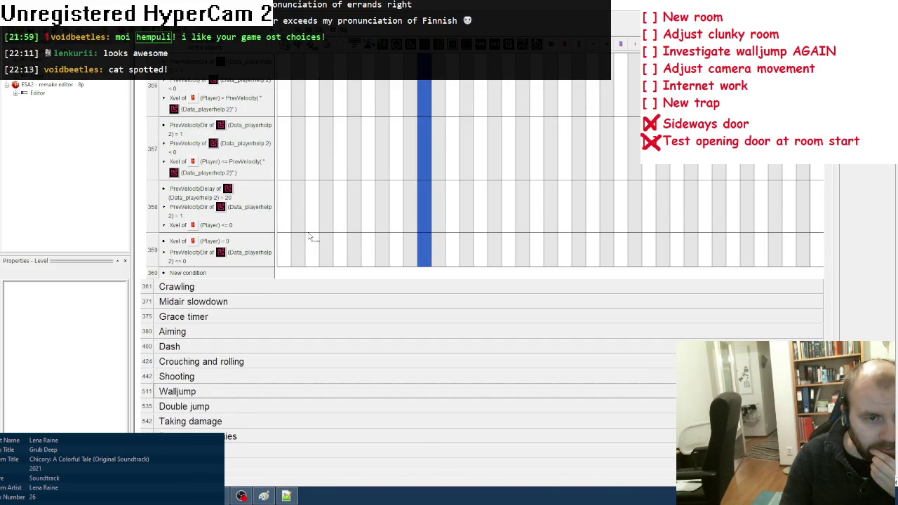
pyautogui.moveTo(422, 251)
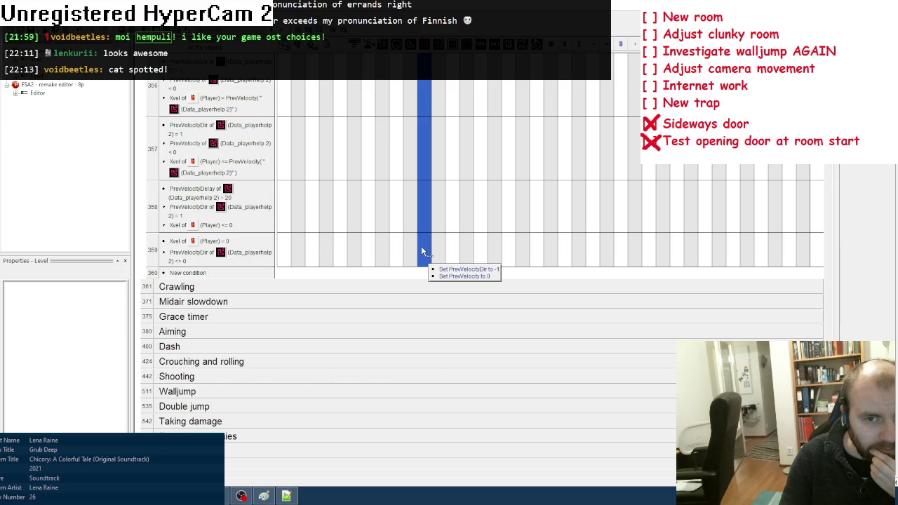
pyautogui.moveTo(419, 223)
pyautogui.scroll(2, 385, 235)
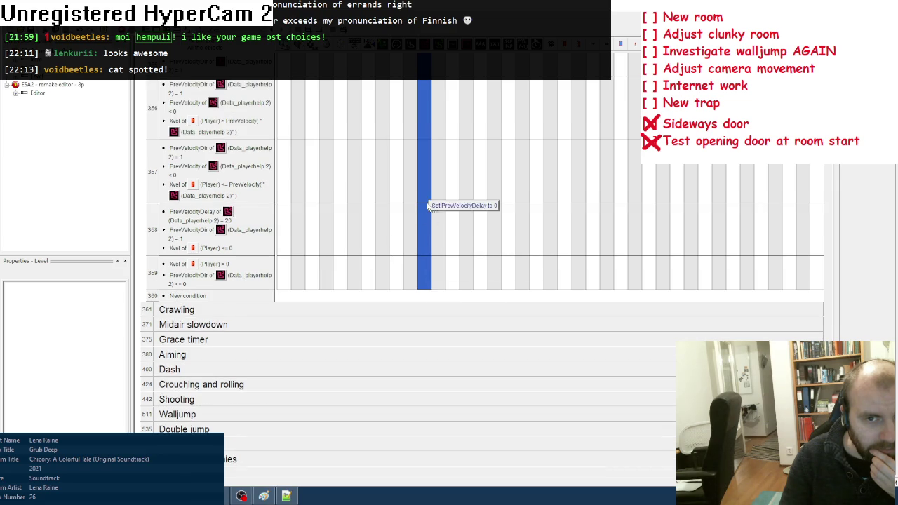
pyautogui.scroll(2, 395, 217)
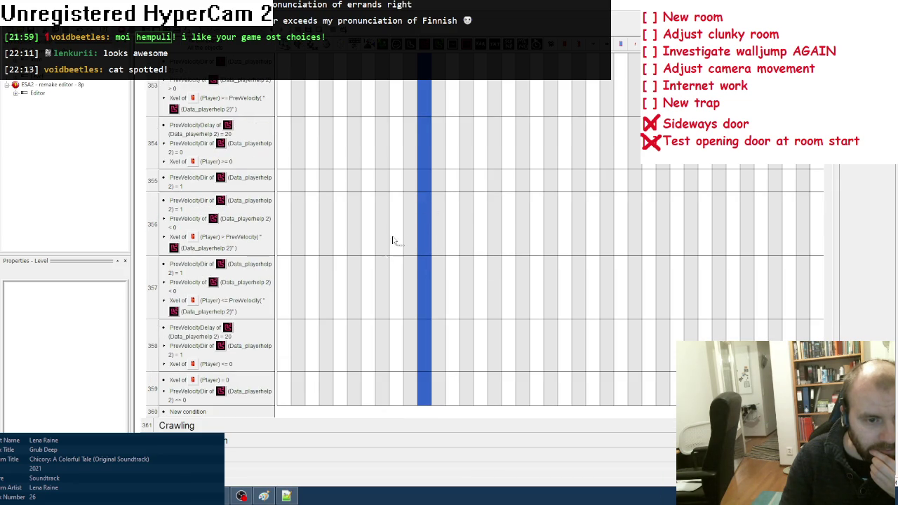
pyautogui.moveTo(425, 396)
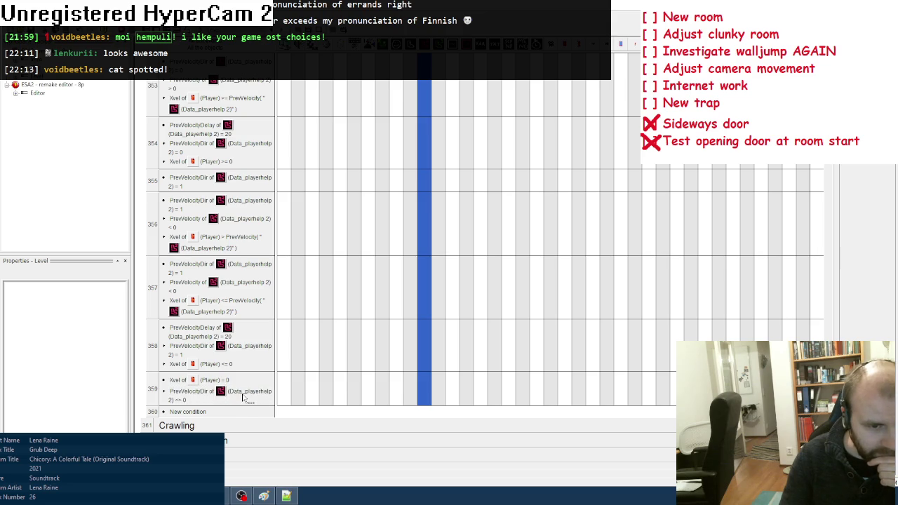
pyautogui.scroll(-3, 243, 398)
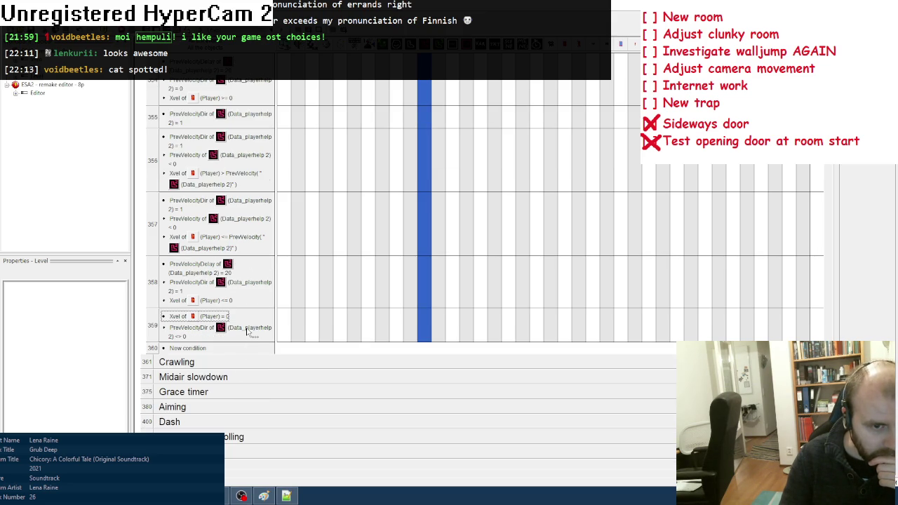
pyautogui.moveTo(422, 324)
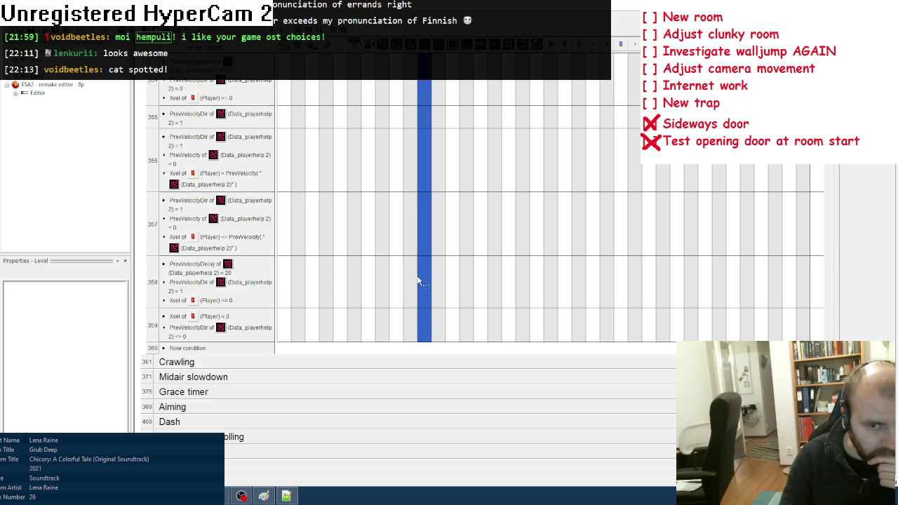
pyautogui.moveTo(420, 280)
pyautogui.scroll(2, 421, 279)
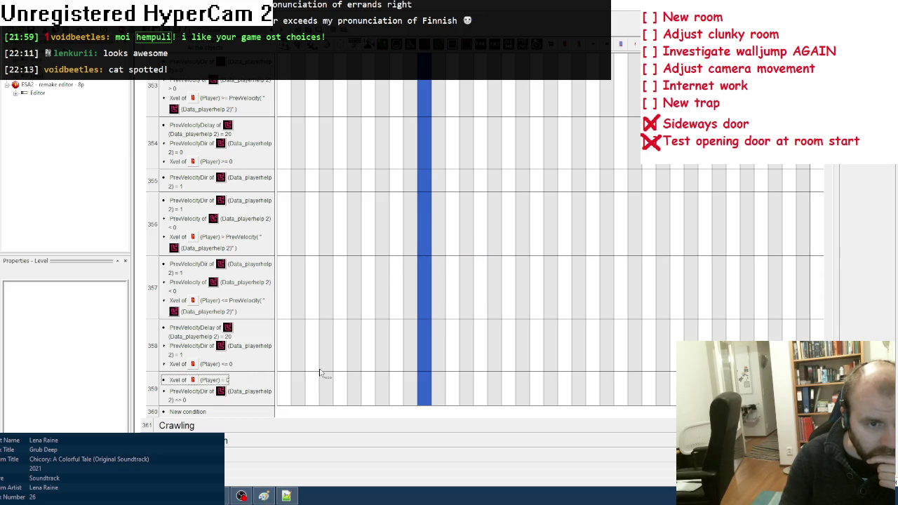
# Change the PrevVelocityDelay test to greater or equal 20 in events 354 and 358
pyautogui.moveTo(421, 153)
pyautogui.doubleClick(211, 129)
pyautogui.click(351, 223)
pyautogui.click(348, 257)
pyautogui.click(493, 307)
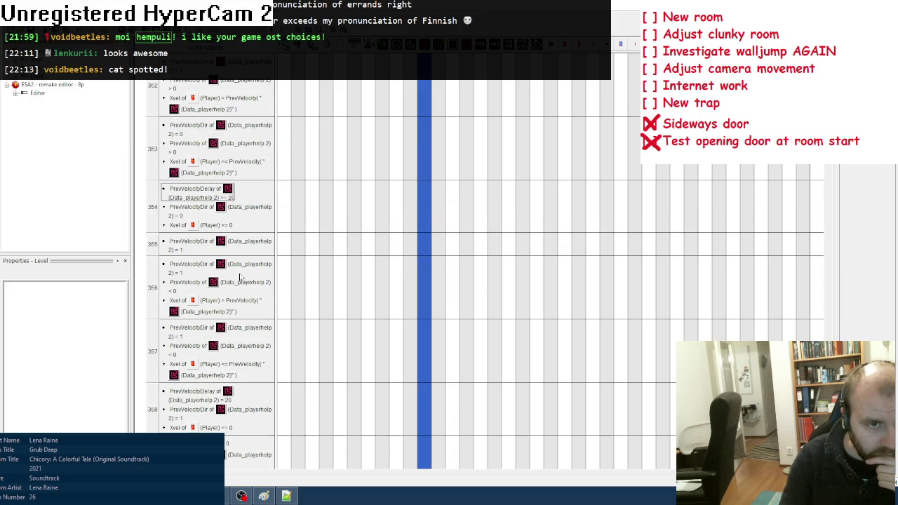
pyautogui.scroll(2, 231, 274)
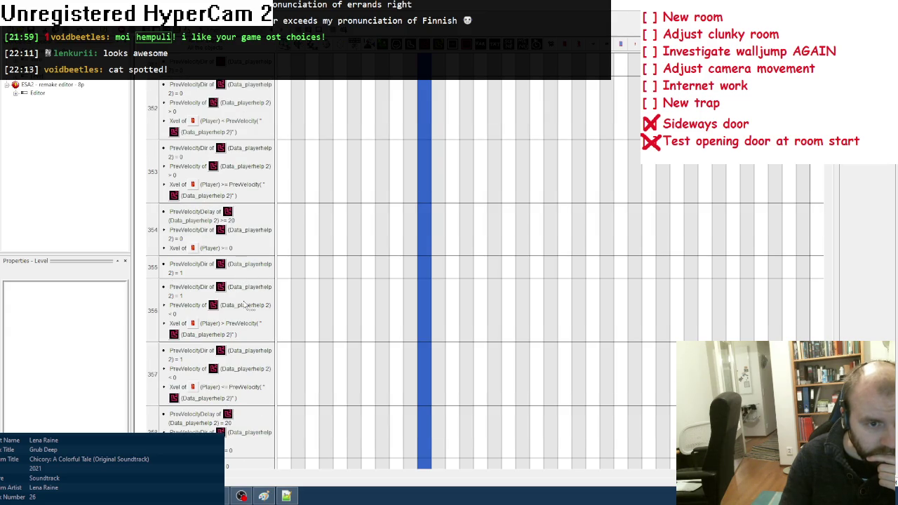
pyautogui.scroll(-2, 247, 306)
pyautogui.rightClick(219, 327)
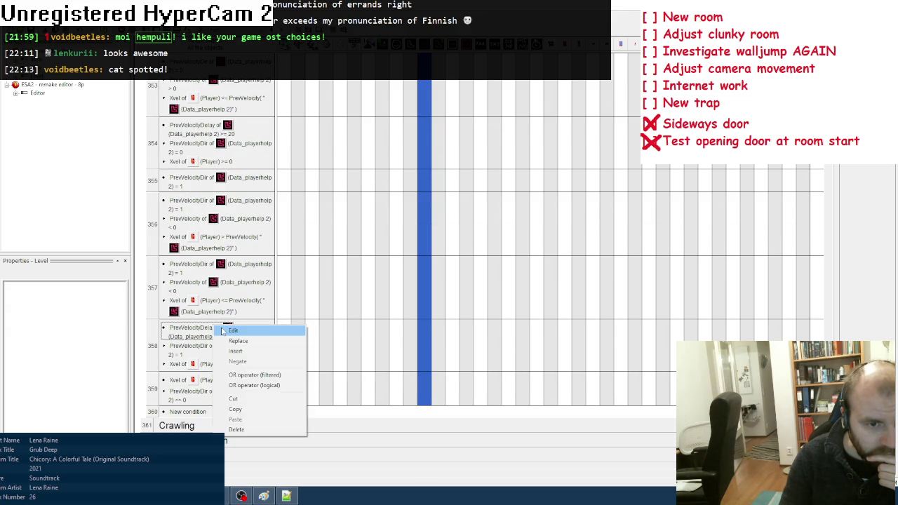
pyautogui.click(232, 331)
pyautogui.click(351, 223)
pyautogui.click(342, 261)
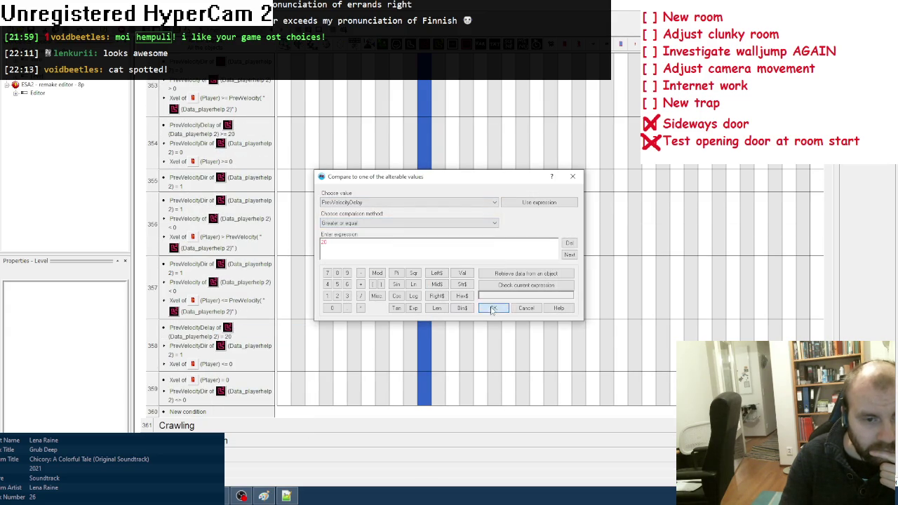
pyautogui.click(493, 308)
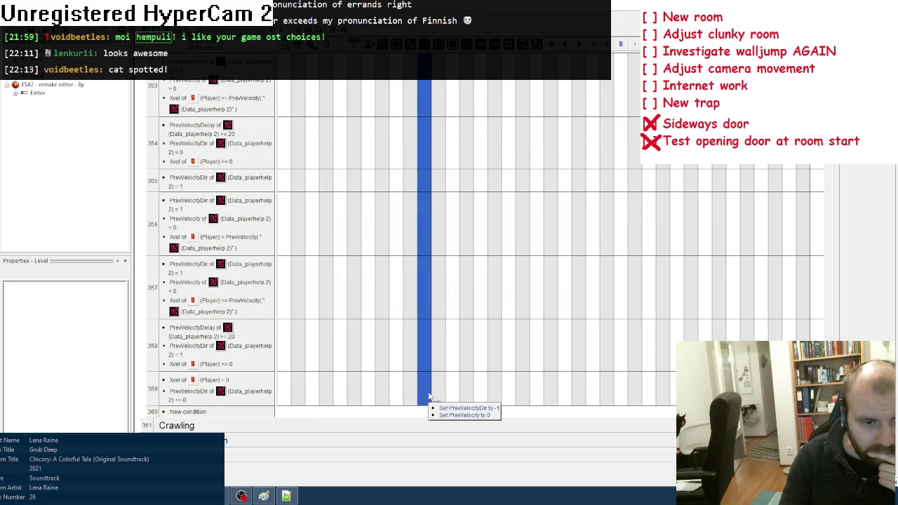
# Insert a Player internal flag 1 is on condition into event 359
pyautogui.scroll(-2, 391, 377)
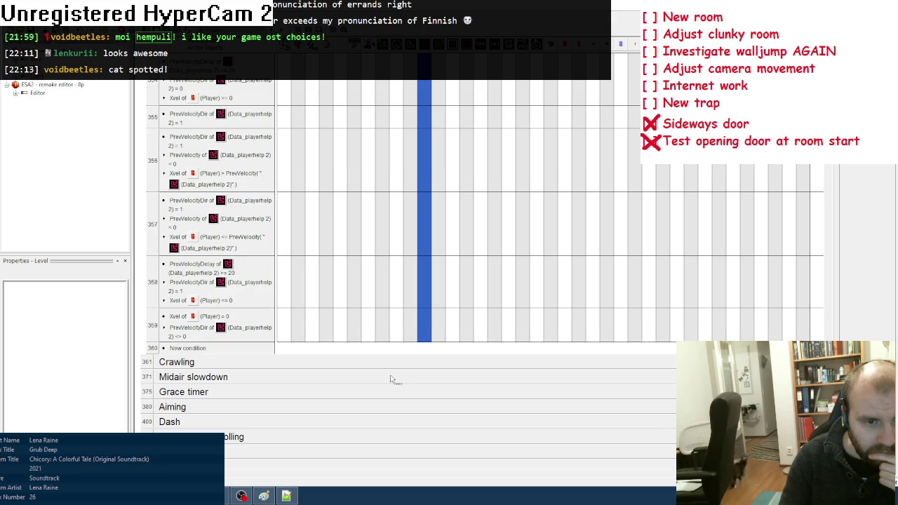
pyautogui.rightClick(230, 318)
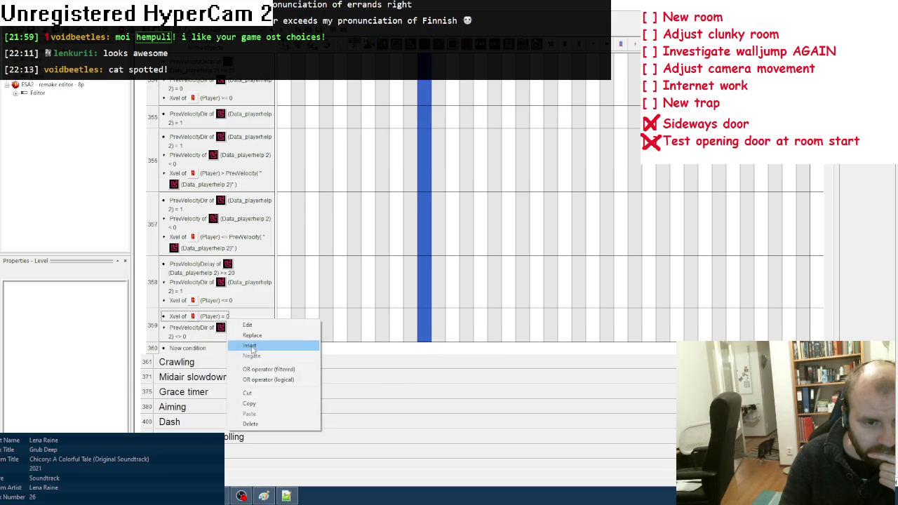
pyautogui.click(261, 344)
pyautogui.rightClick(322, 185)
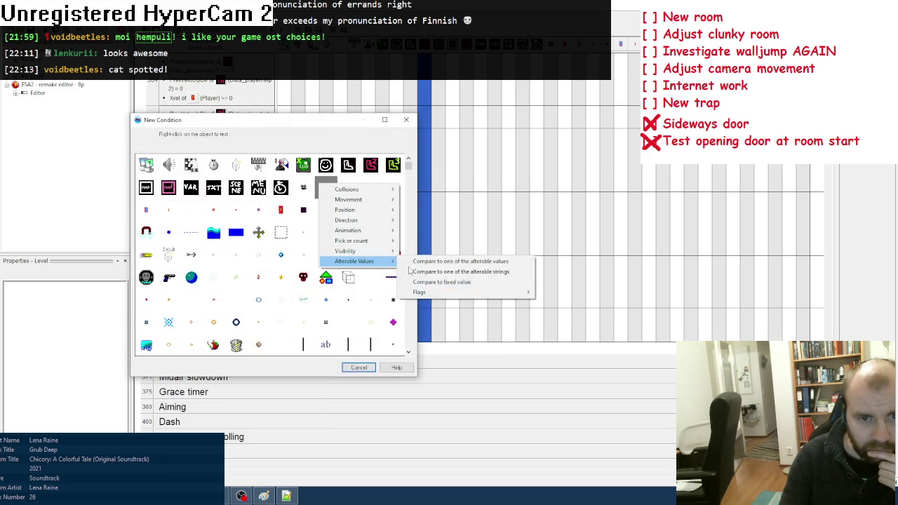
pyautogui.click(554, 293)
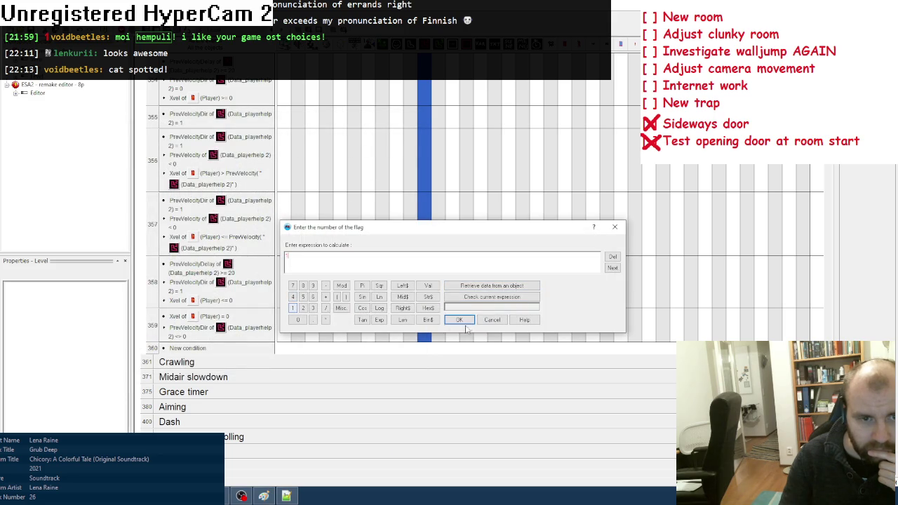
pyautogui.click(458, 320)
# Make event 359 test PrevVelocityDir <> -1 and run the game with F8
pyautogui.rightClick(254, 344)
pyautogui.click(280, 350)
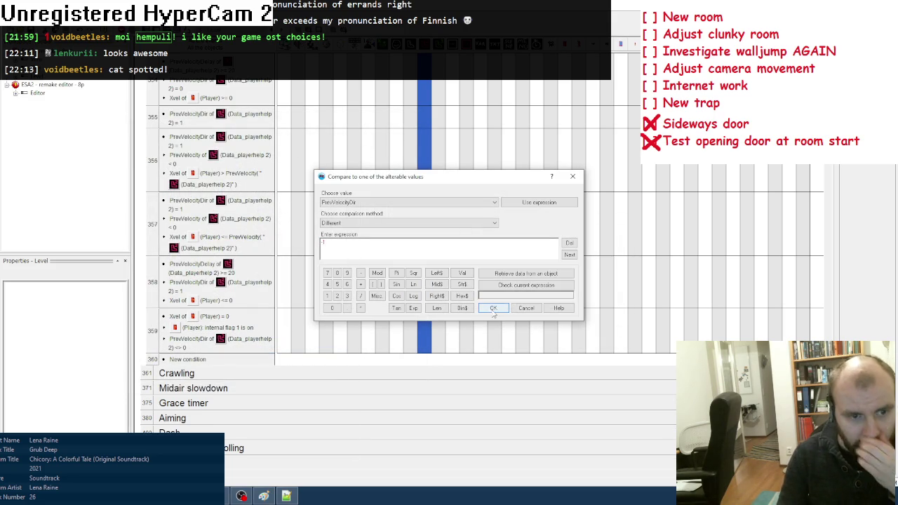
pyautogui.click(494, 309)
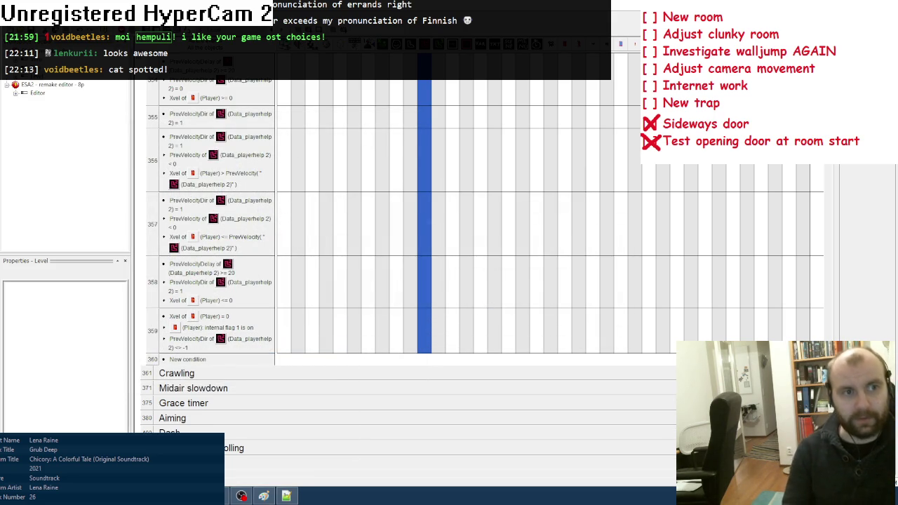
pyautogui.press('F8')
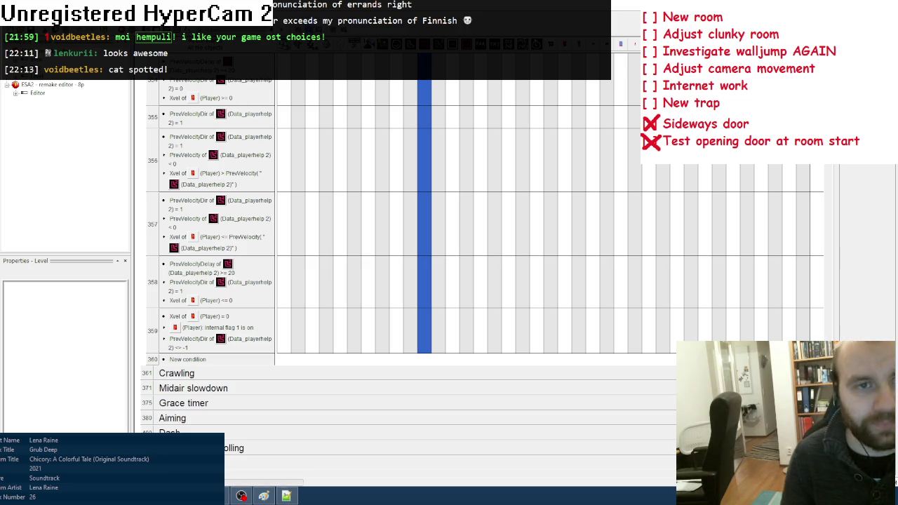
pyautogui.press('Return')
pyautogui.press('Right')
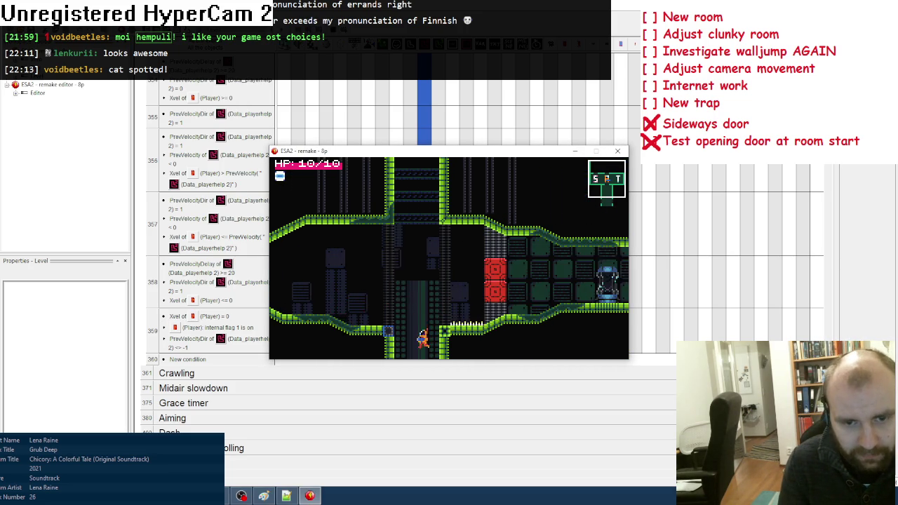
pyautogui.press('Left')
pyautogui.press('Right')
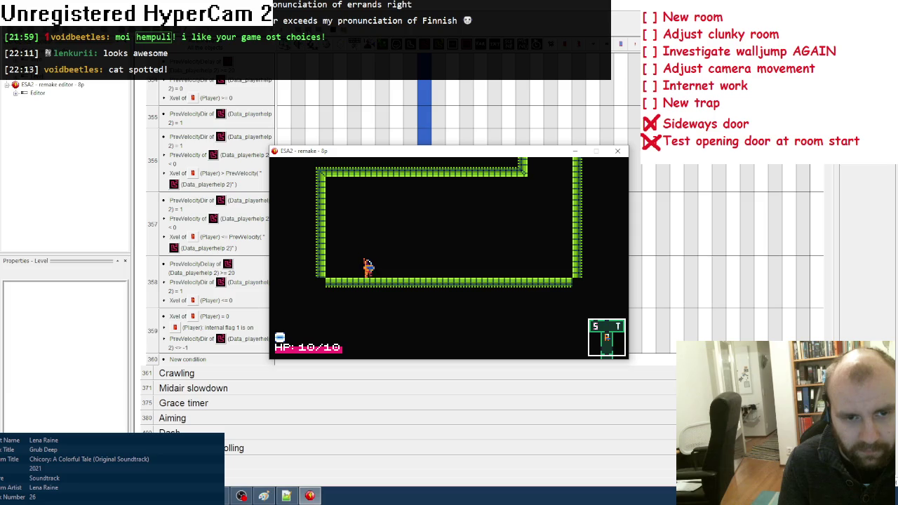
pyautogui.press('z')
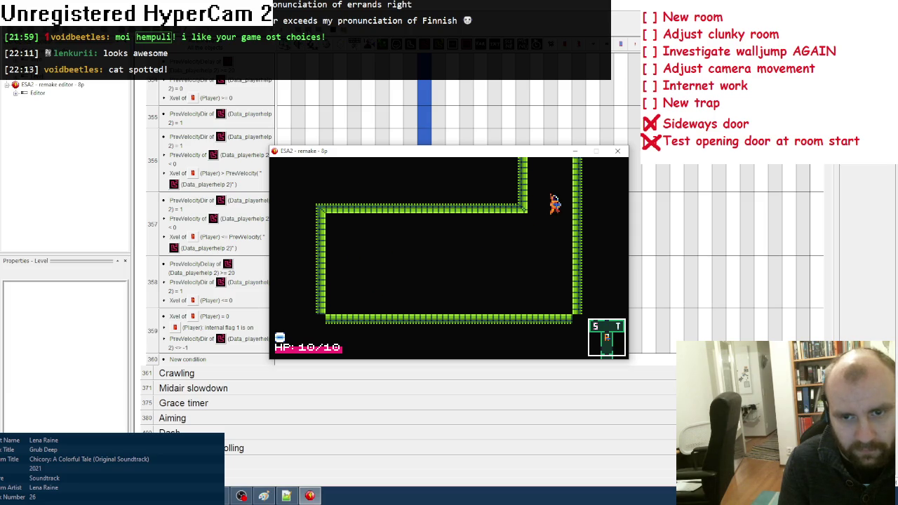
pyautogui.press('z')
pyautogui.press('z')
pyautogui.press('Right')
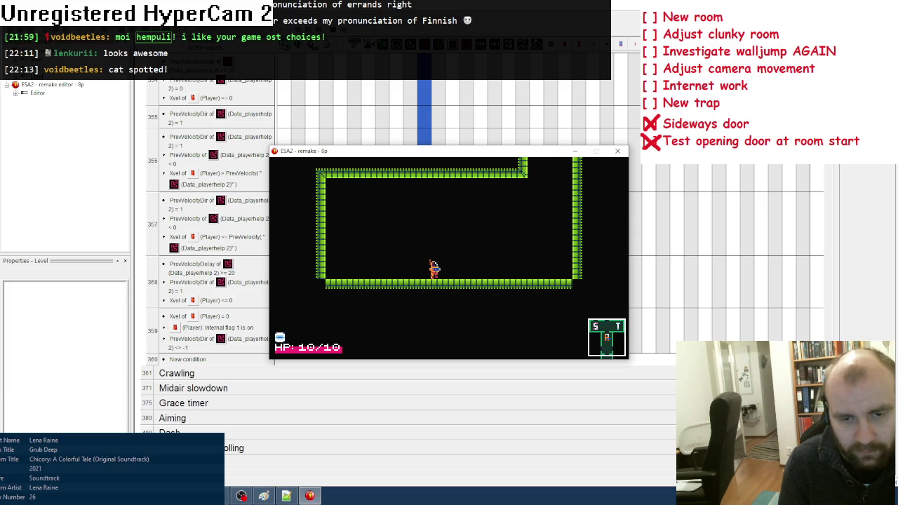
pyautogui.press('z')
pyautogui.press('Left')
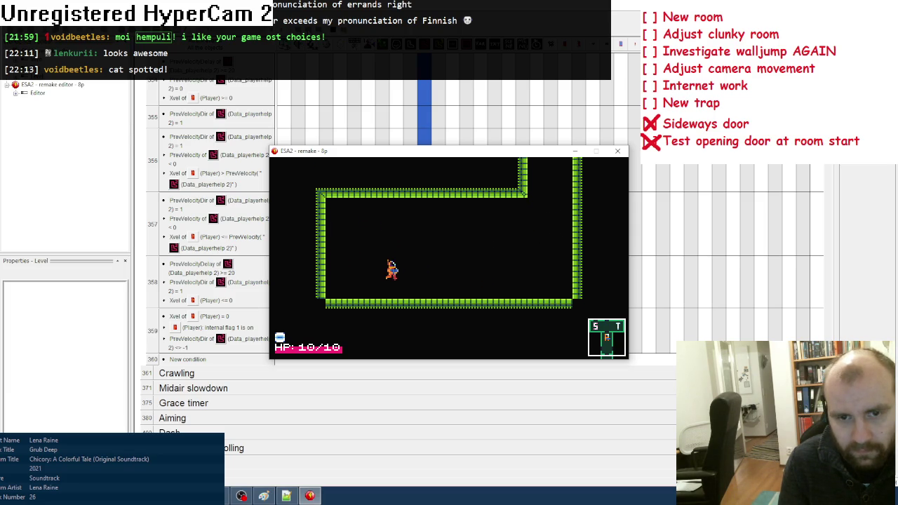
pyautogui.press('Right')
pyautogui.press('x')
pyautogui.press('Left')
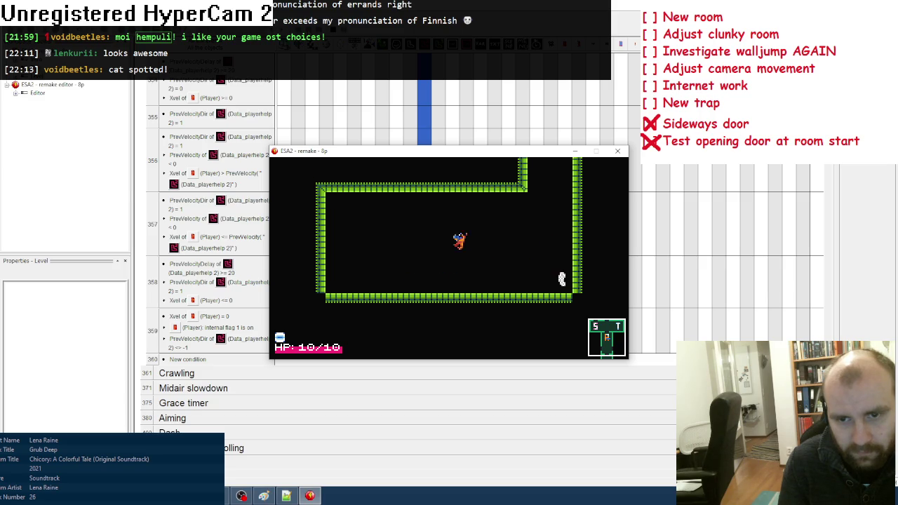
pyautogui.press('z')
pyautogui.press('Right')
pyautogui.press('x')
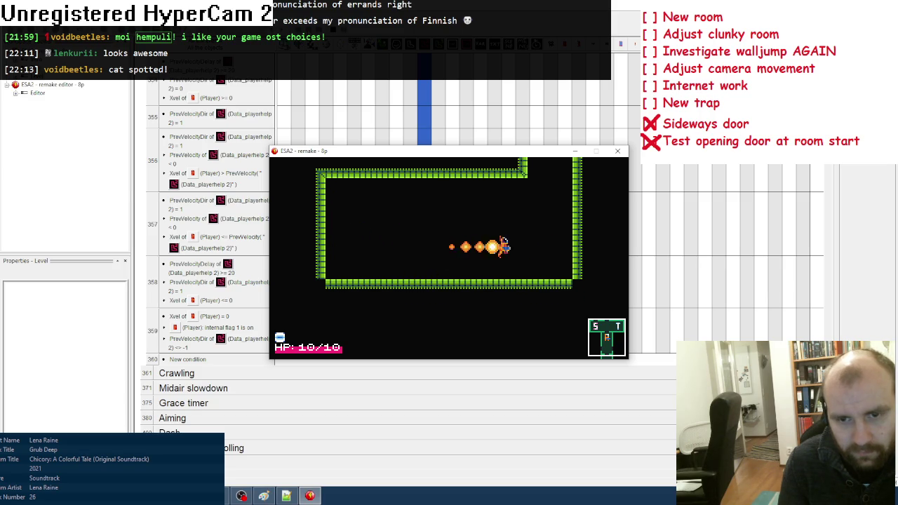
pyautogui.press('z')
pyautogui.press('Left')
pyautogui.press('x')
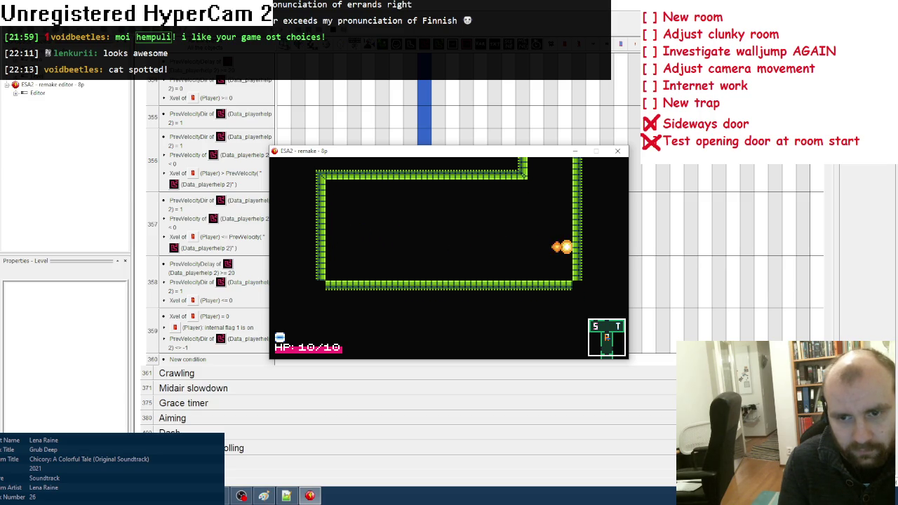
pyautogui.press('Right')
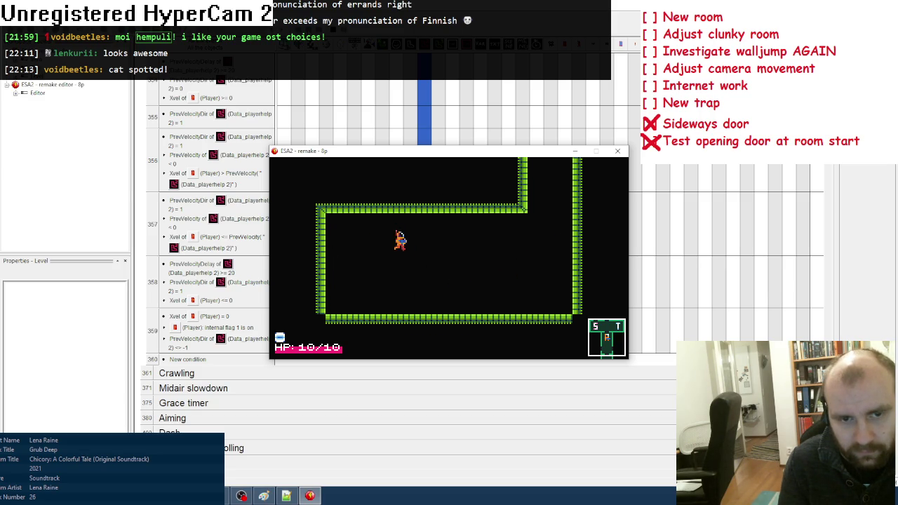
pyautogui.press('z')
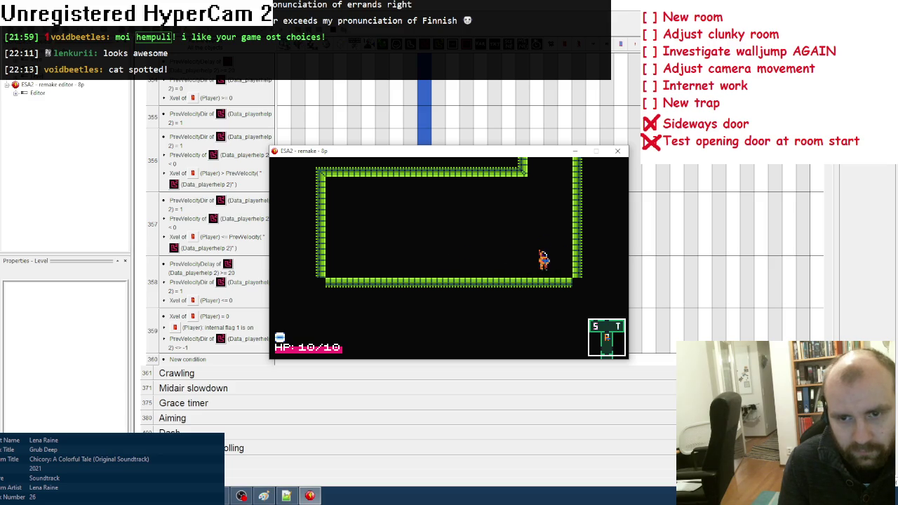
pyautogui.press('Left')
pyautogui.press('x')
pyautogui.press('z')
pyautogui.press('Right')
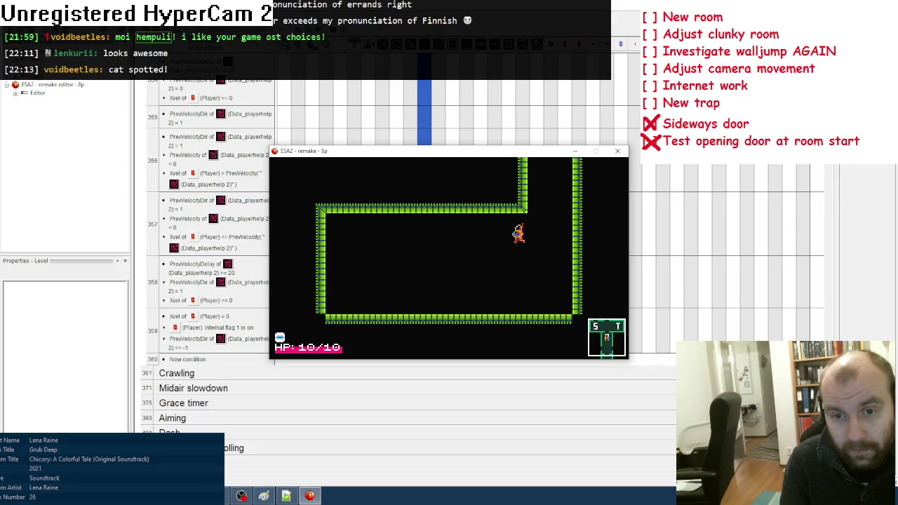
pyautogui.press('x')
pyautogui.press('Left')
pyautogui.press('Left')
pyautogui.press('z')
pyautogui.press('Right')
pyautogui.press('Right')
pyautogui.press('x')
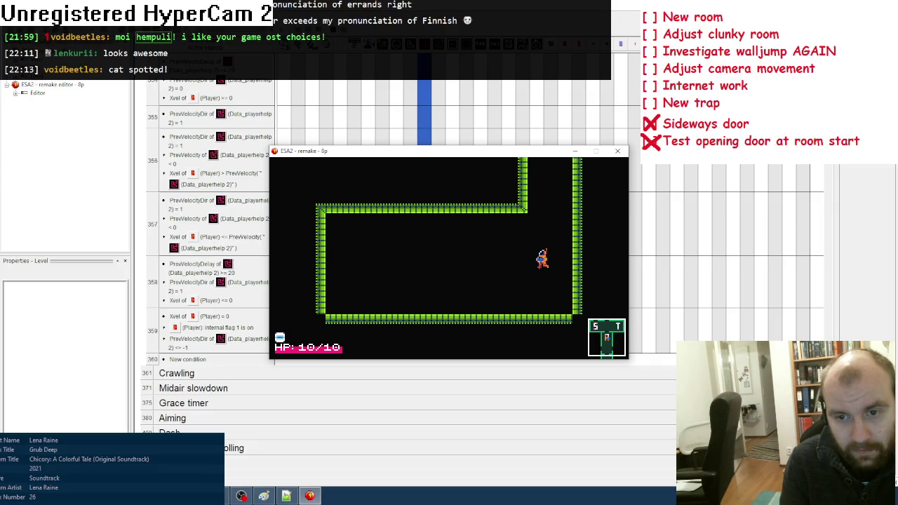
pyautogui.press('Left')
pyautogui.press('x')
pyautogui.press('Right')
pyautogui.press('x')
pyautogui.press('z')
pyautogui.press('Left')
pyautogui.press('x')
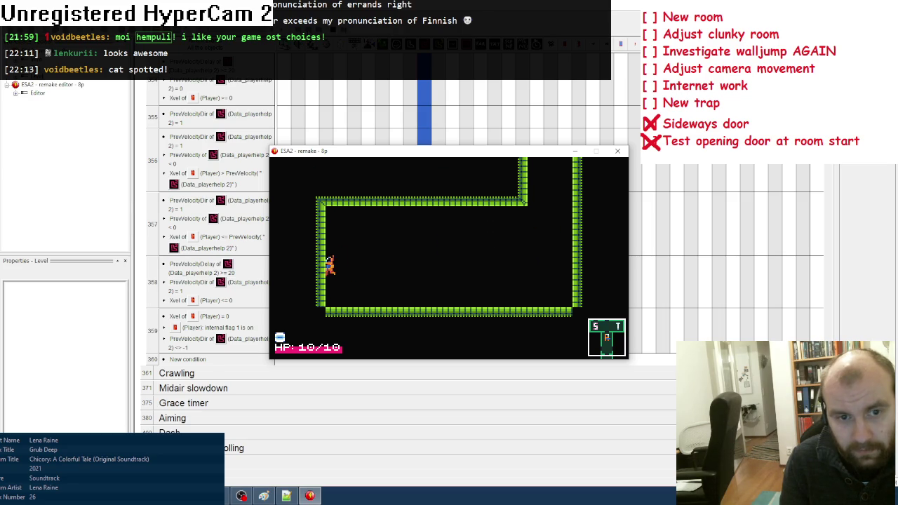
pyautogui.press('Right')
pyautogui.press('Right')
pyautogui.press('x')
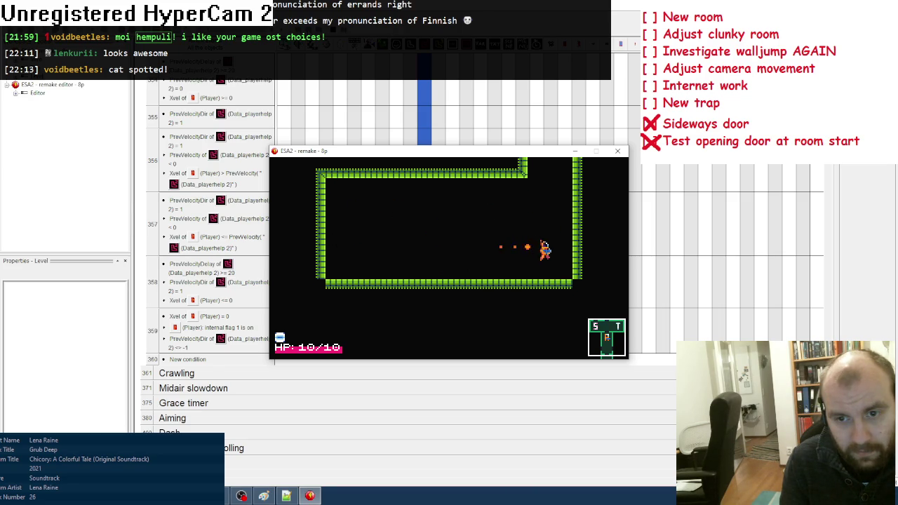
pyautogui.press('z')
pyautogui.press('z')
pyautogui.press('Right')
pyautogui.press('z')
pyautogui.press('Right')
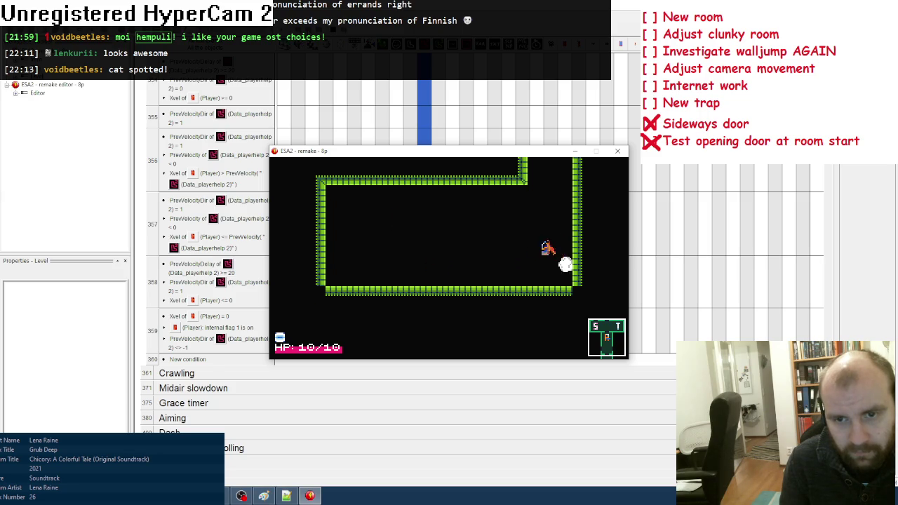
pyautogui.press('Left')
pyautogui.press('x')
pyautogui.press('Right')
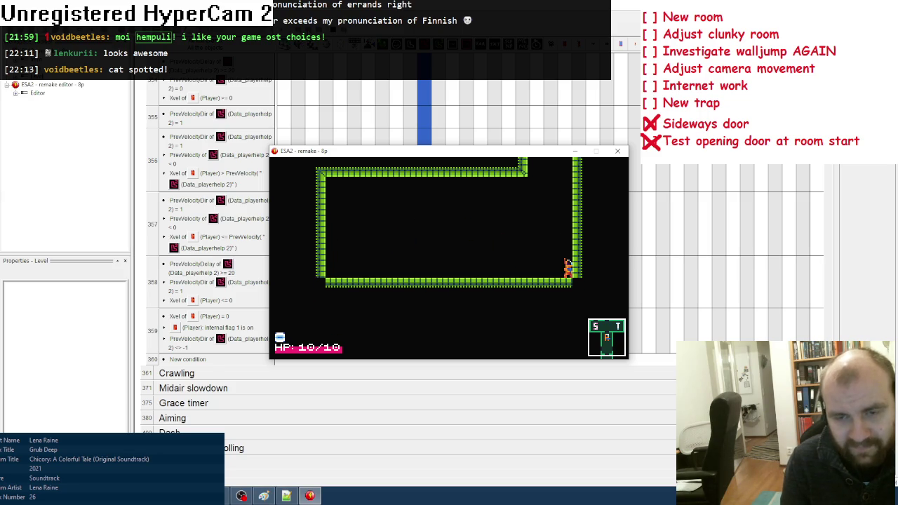
pyautogui.click(618, 151)
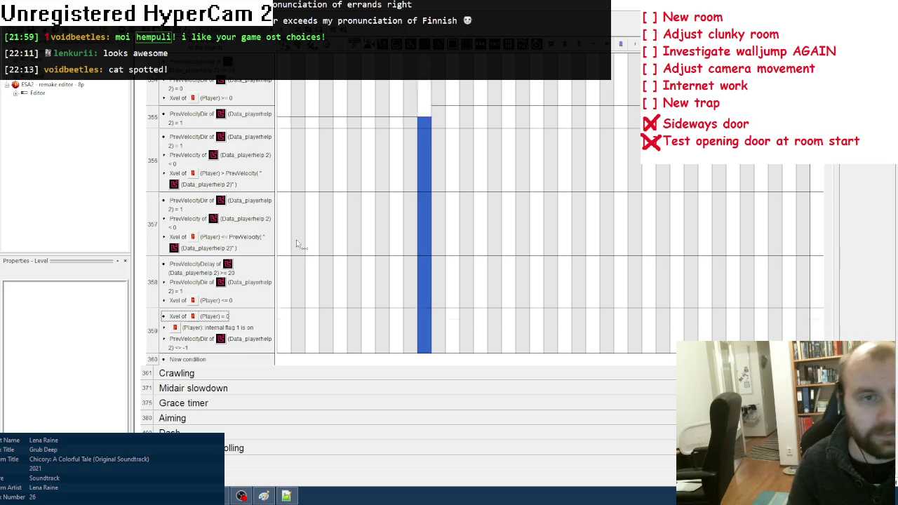
# Draw red X marks over the Adjust clunky room and Investigate walljump AGAIN checkboxes in Paint
pyautogui.scroll(5, 296, 239)
pyautogui.click(263, 496)
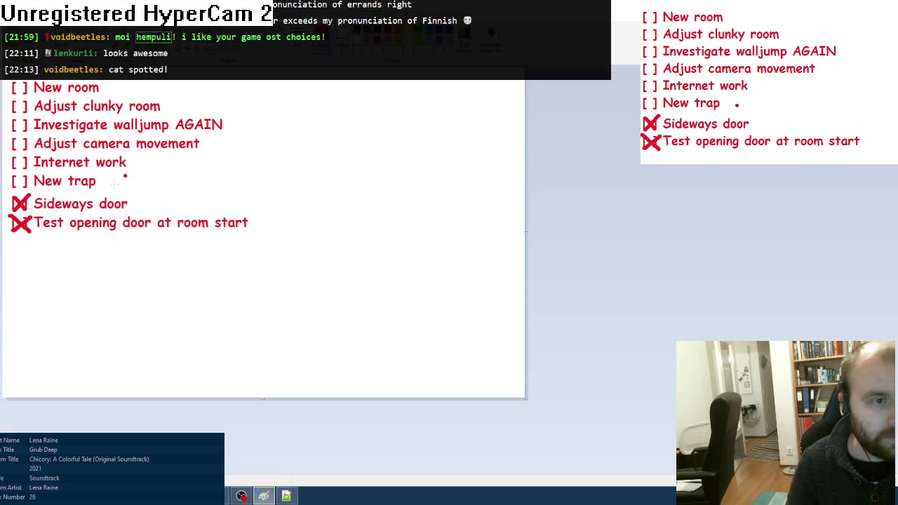
pyautogui.moveTo(13, 131); pyautogui.dragTo(28, 117)
pyautogui.moveTo(9, 117)
pyautogui.mouseDown()
pyautogui.moveTo(30, 133)
pyautogui.moveTo(25, 103)
pyautogui.moveTo(31, 112)
pyautogui.mouseUp()
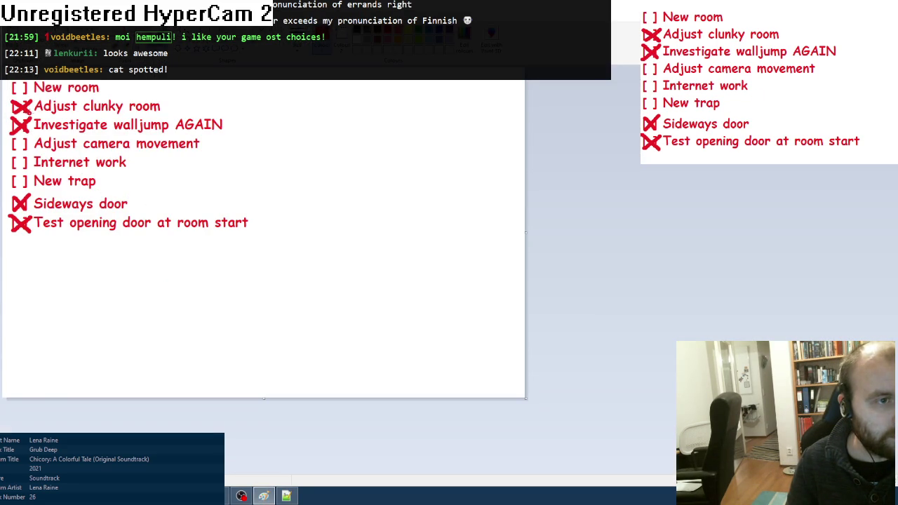
pyautogui.hotkey('alt', 'Tab')
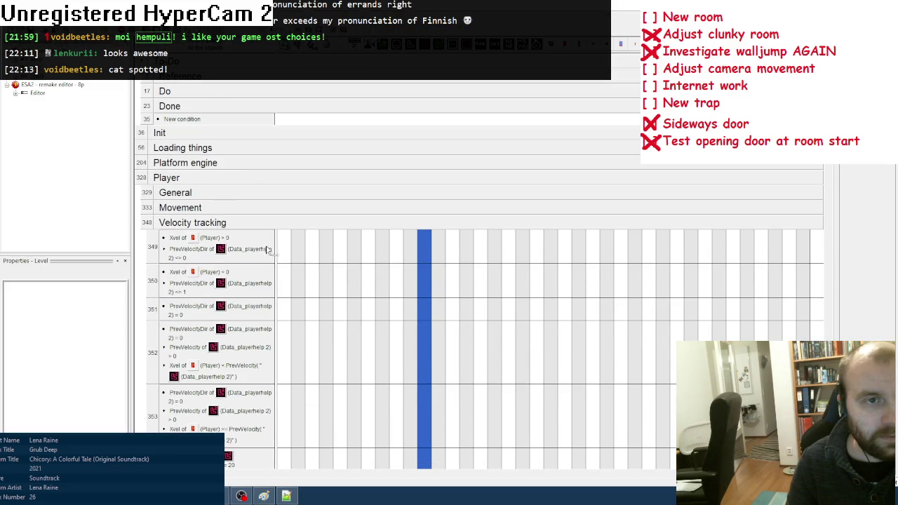
# Delete the Välillä and Seinähypyn wall-jump lines from the Do comment's text
pyautogui.click(209, 93)
pyautogui.doubleClick(287, 282)
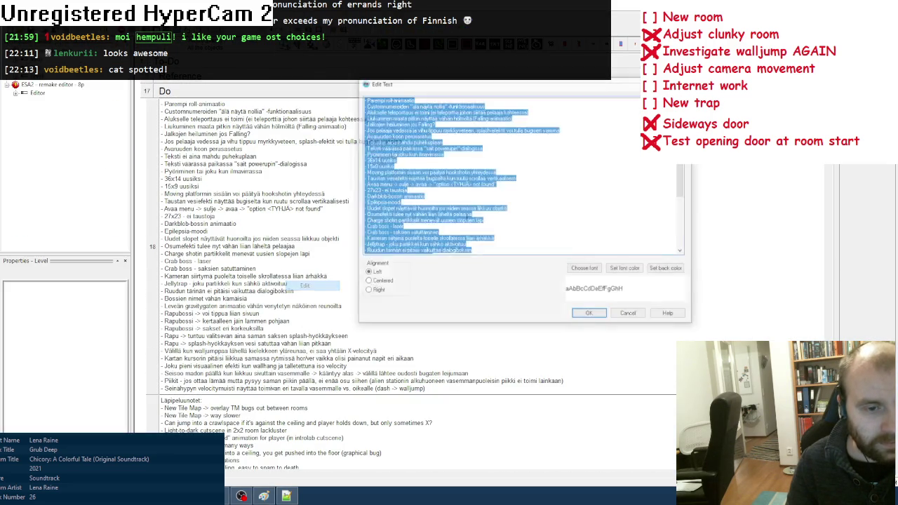
pyautogui.hotkey('ctrl', 'End')
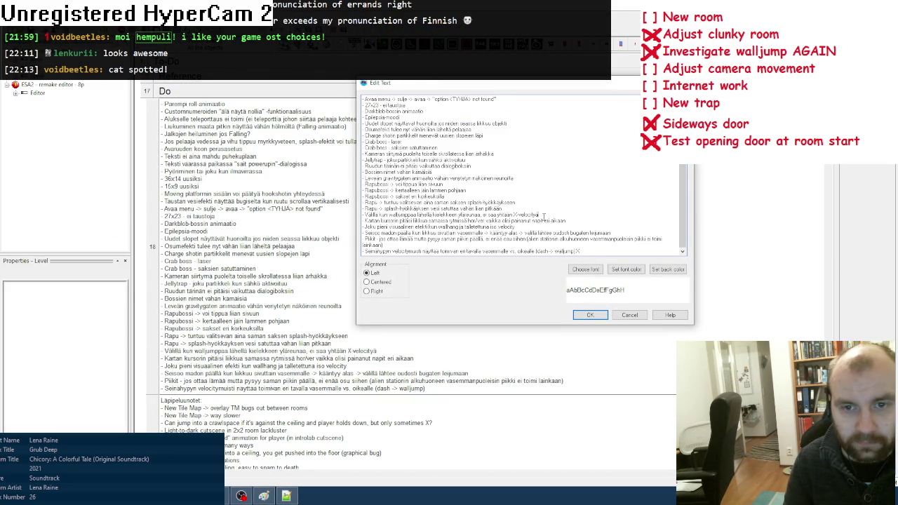
pyautogui.hotkey('shift', 'Home')
pyautogui.hotkey('ctrl', 'c')
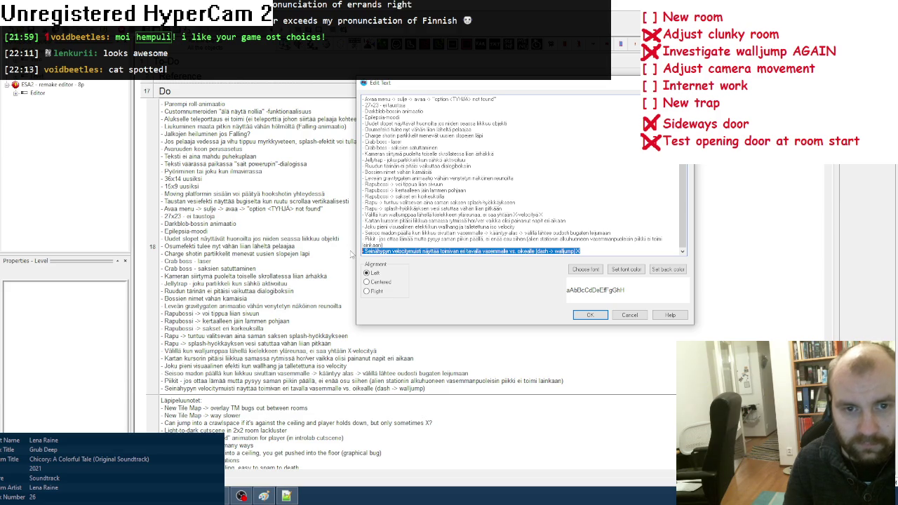
pyautogui.press('BackSpace')
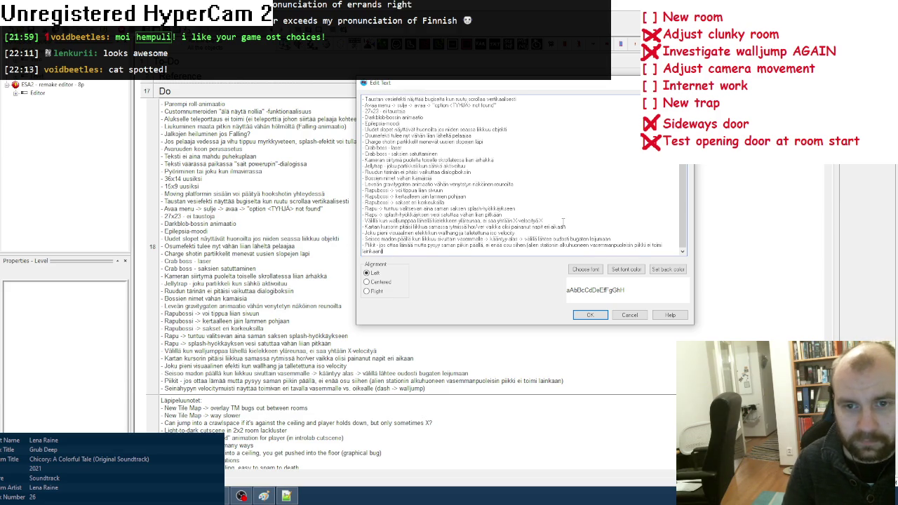
pyautogui.press('Return')
pyautogui.hotkey('ctrl', 'v')
pyautogui.moveTo(593, 226); pyautogui.dragTo(342, 222)
pyautogui.press('BackSpace')
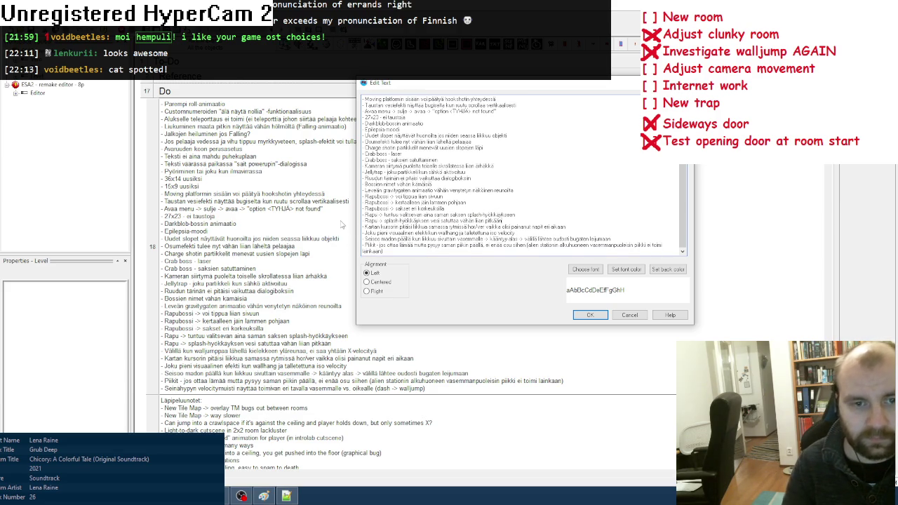
pyautogui.click(590, 315)
pyautogui.click(229, 107)
# Review the finished-items comment and return to the Paint to-do list
pyautogui.scroll(-1, 275, 167)
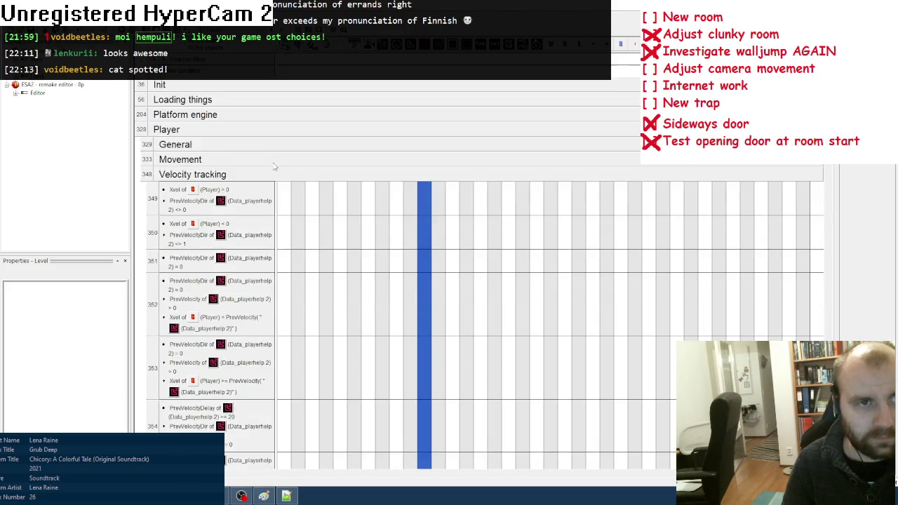
pyautogui.scroll(1, 275, 167)
pyautogui.doubleClick(263, 90)
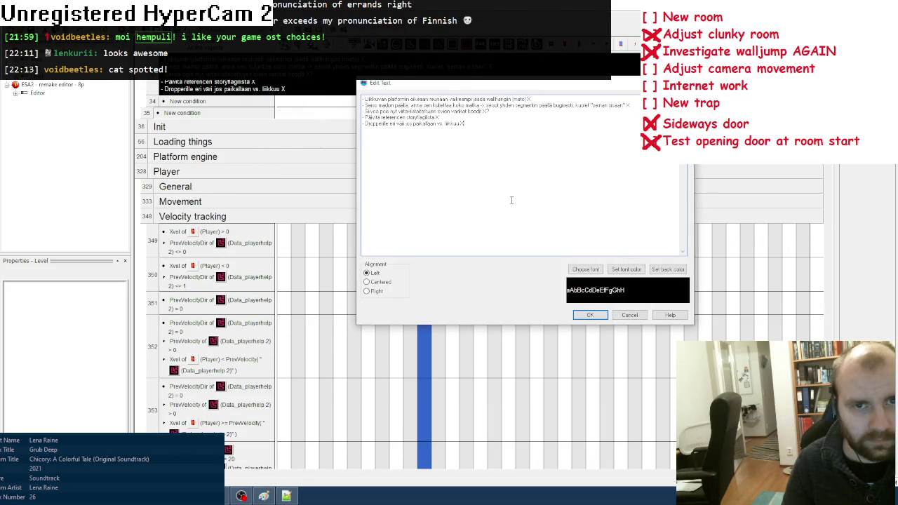
pyautogui.click(596, 317)
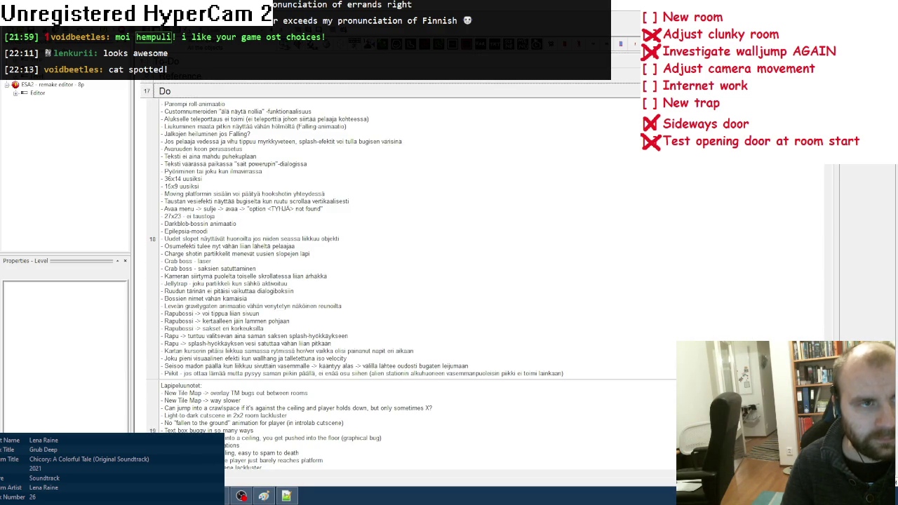
pyautogui.click(264, 494)
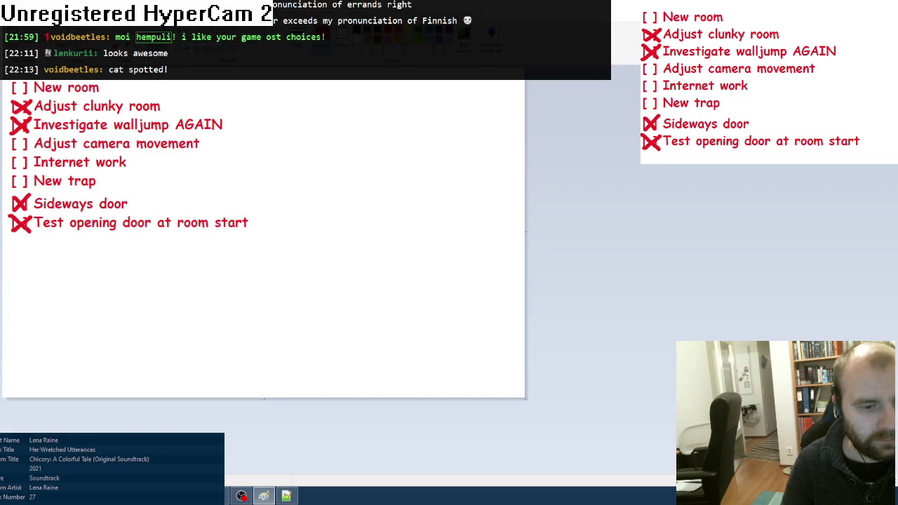
# Switch to the game's File Explorer folder and go up to its parent folder
pyautogui.hotkey('alt', 'Tab')
pyautogui.hotkey('alt', 'Left')
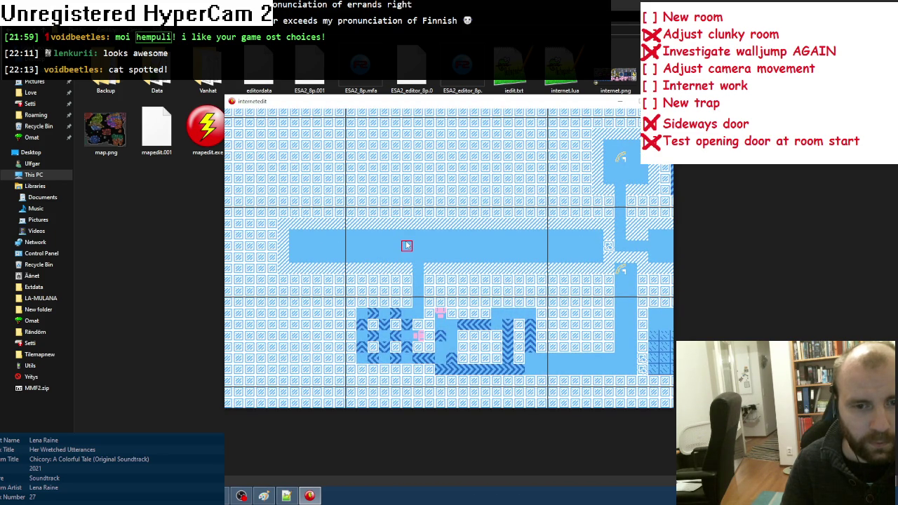
# Pan the internetedit world map right, left and up to inspect surrounding rooms, then close it
pyautogui.press('Right')
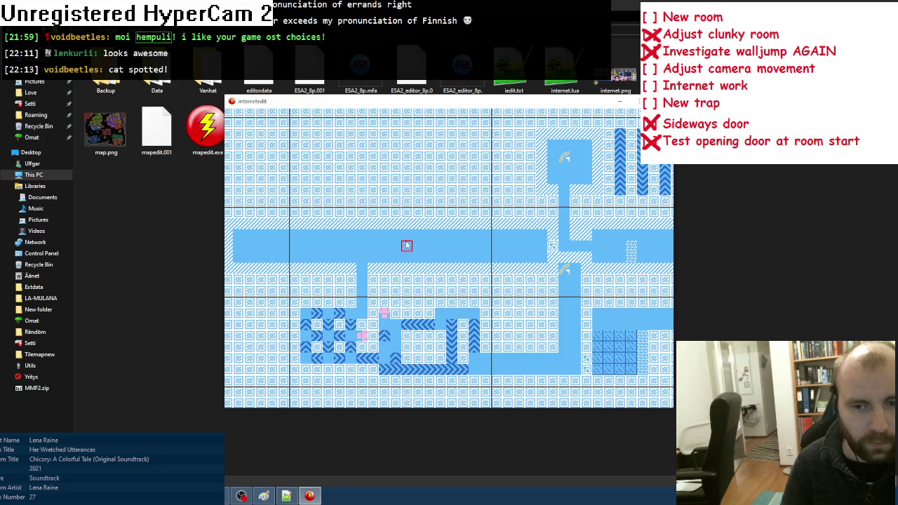
pyautogui.press('Right')
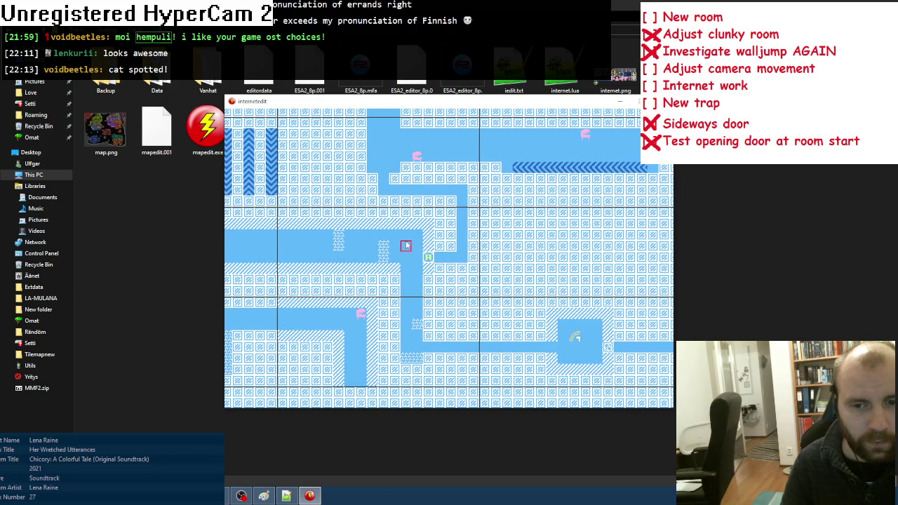
pyautogui.press('Left')
pyautogui.press('Left')
pyautogui.press('Left')
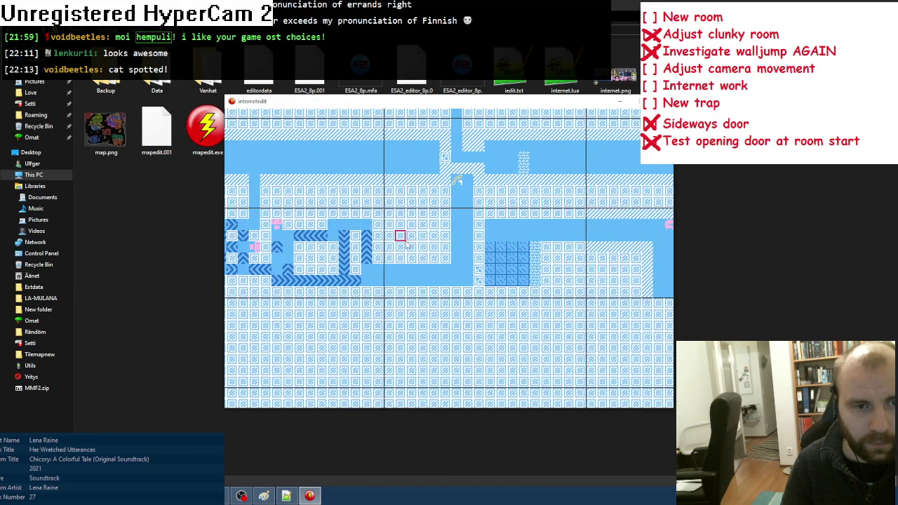
pyautogui.press('Up')
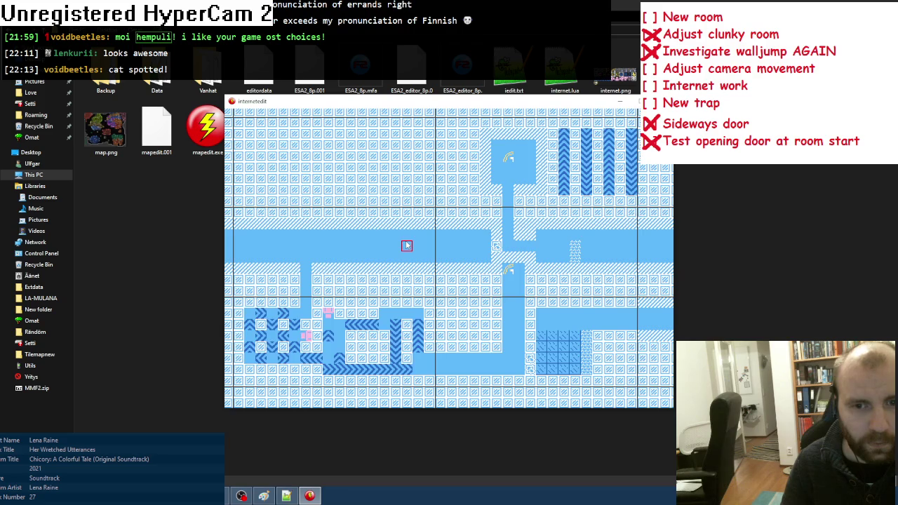
pyautogui.press('Right')
pyautogui.press('Right')
pyautogui.press('Right')
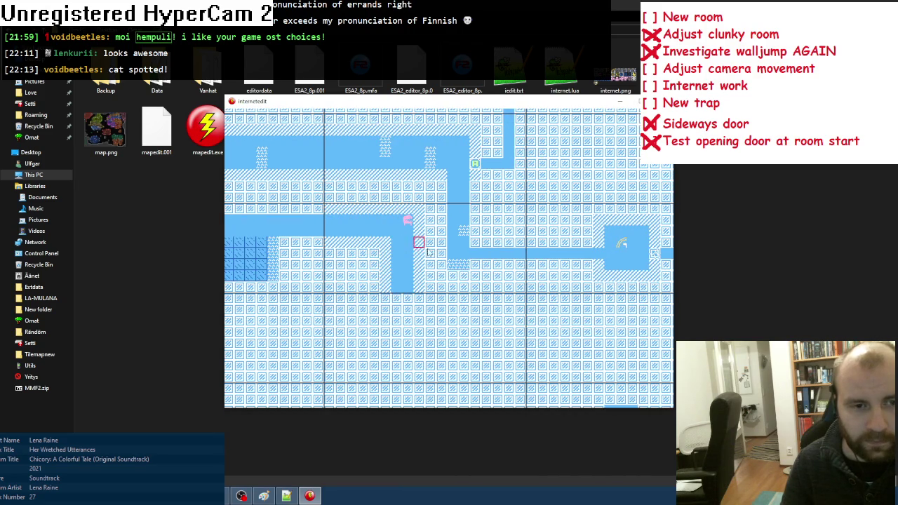
pyautogui.press('Left')
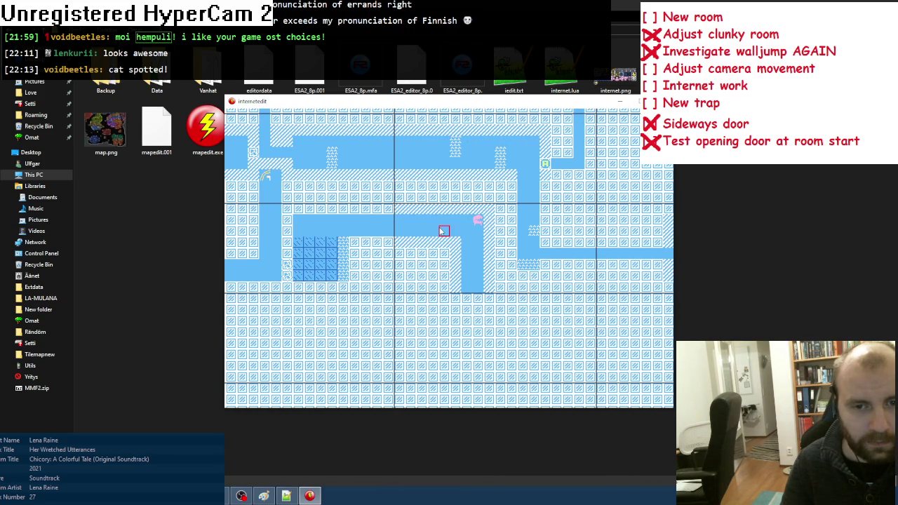
pyautogui.press('Up')
pyautogui.press('Right')
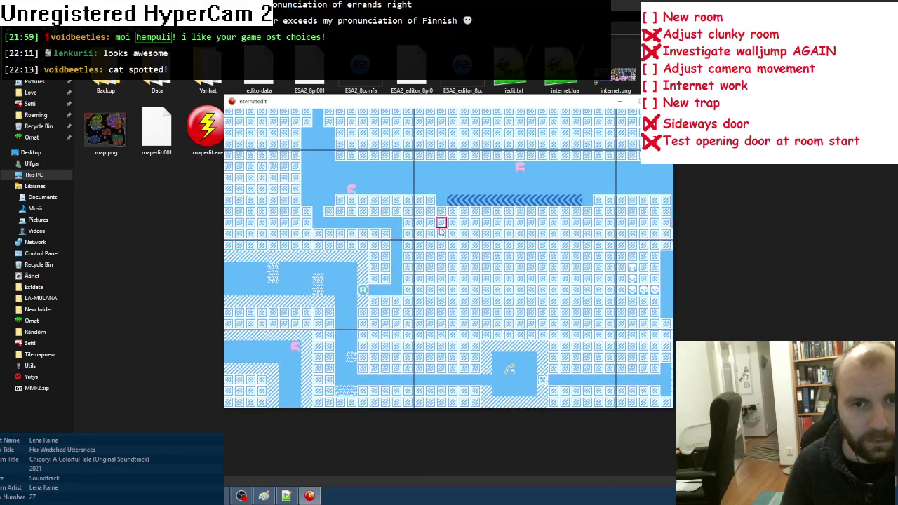
pyautogui.press('Escape')
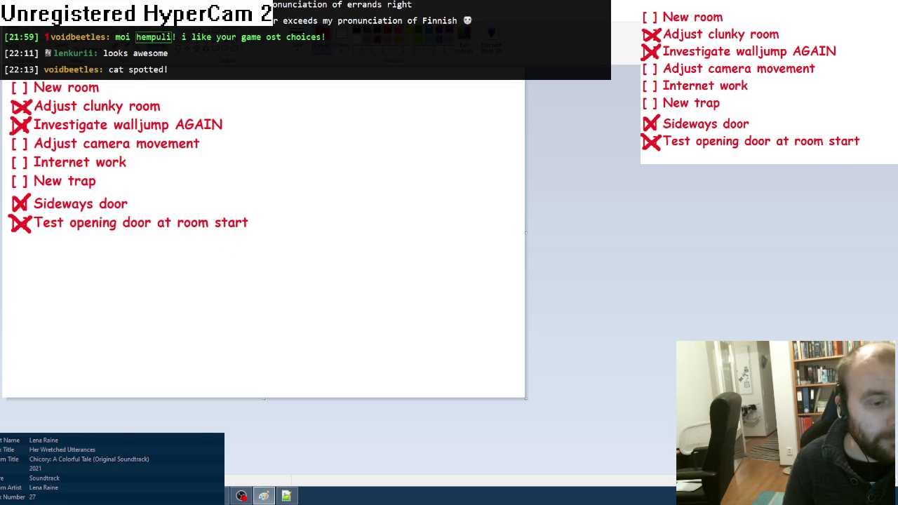
# Close the ESA2 editor and add '[ ] Extend space' below the Paint to-do list
pyautogui.hotkey('alt', 'Tab')
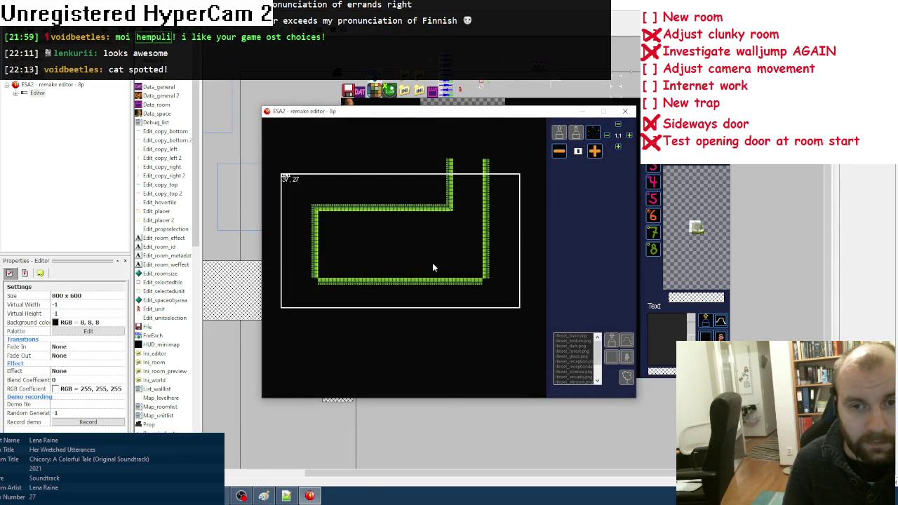
pyautogui.click(625, 111)
pyautogui.click(264, 496)
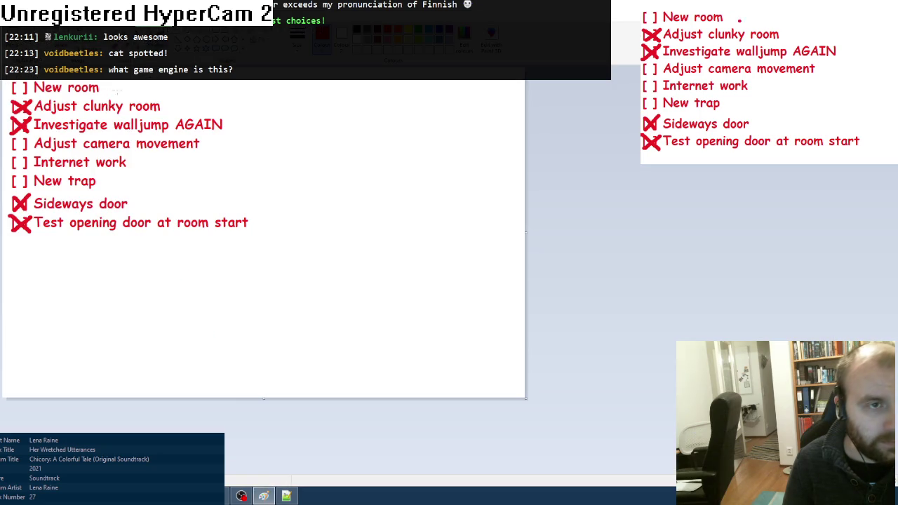
pyautogui.click(13, 244)
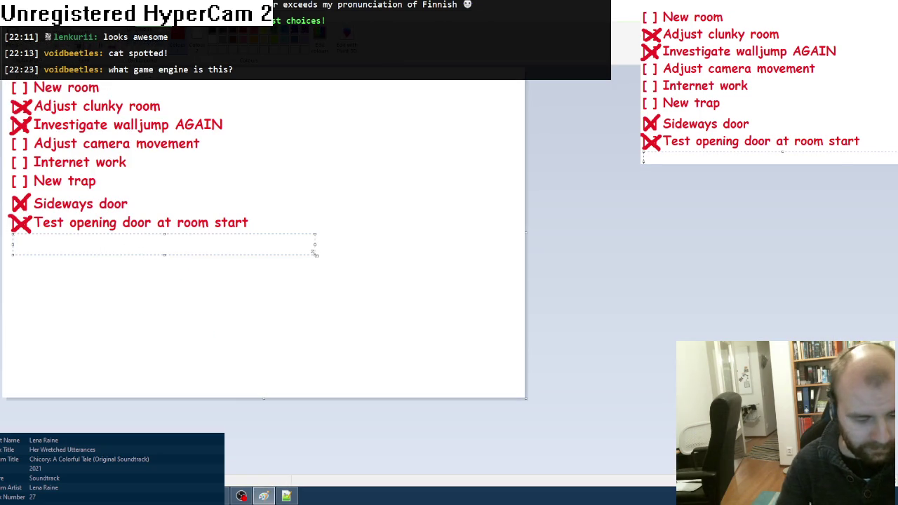
pyautogui.write('[] Extend space')
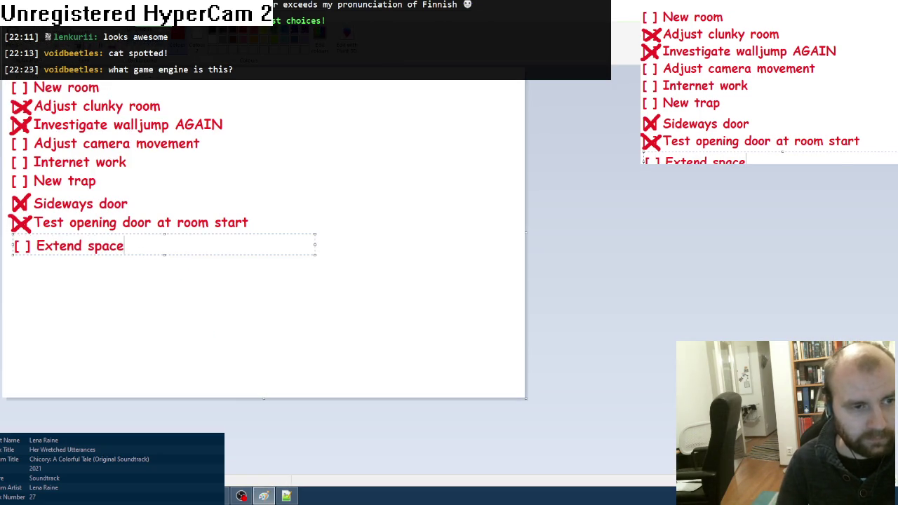
pyautogui.click(386, 336)
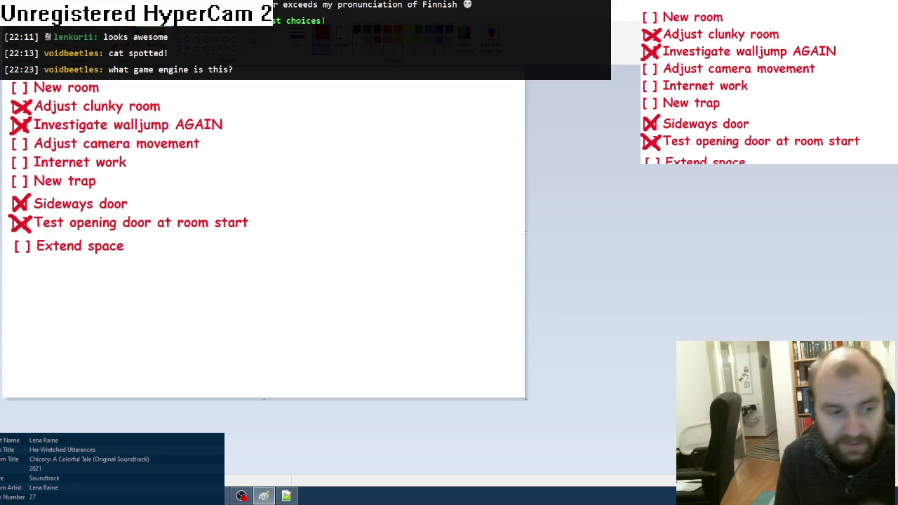
pyautogui.hotkey('alt', 'Tab')
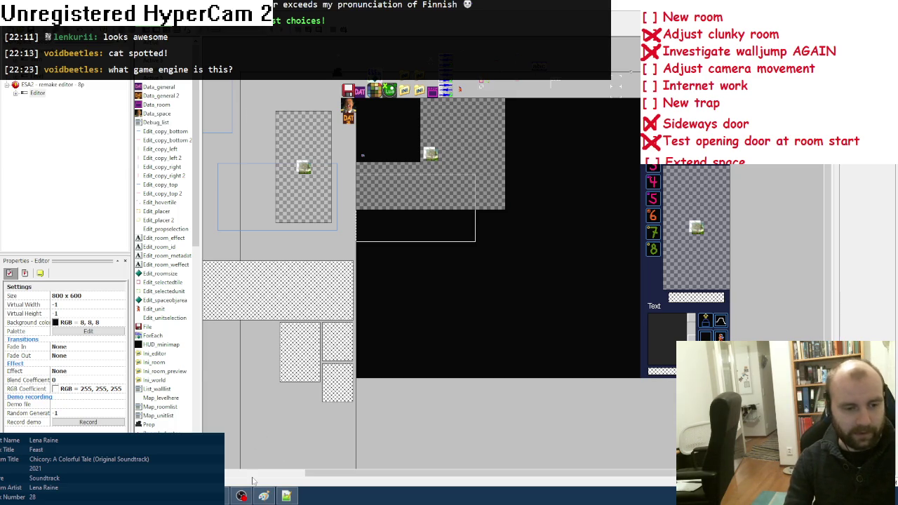
# Glance at the object list file, clear the level editor's selection, and check the Paint to-do list
pyautogui.click(286, 495)
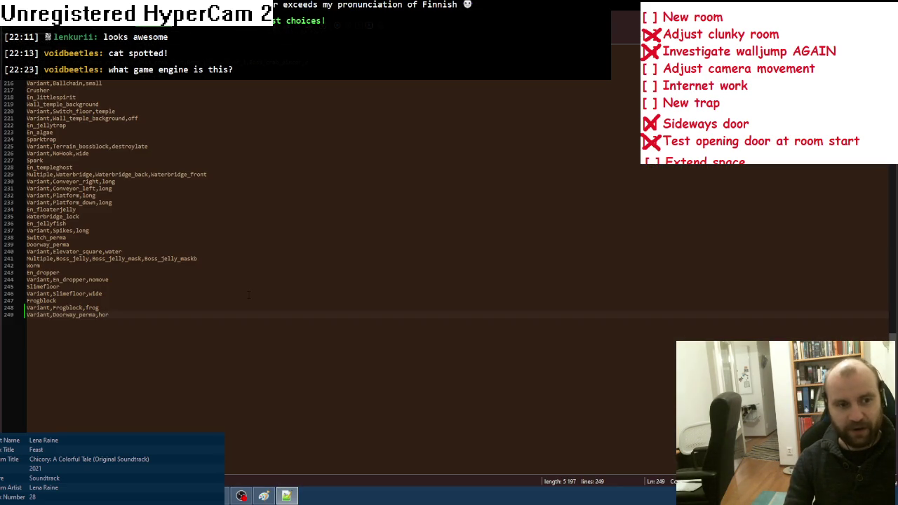
pyautogui.hotkey('alt', 'Tab')
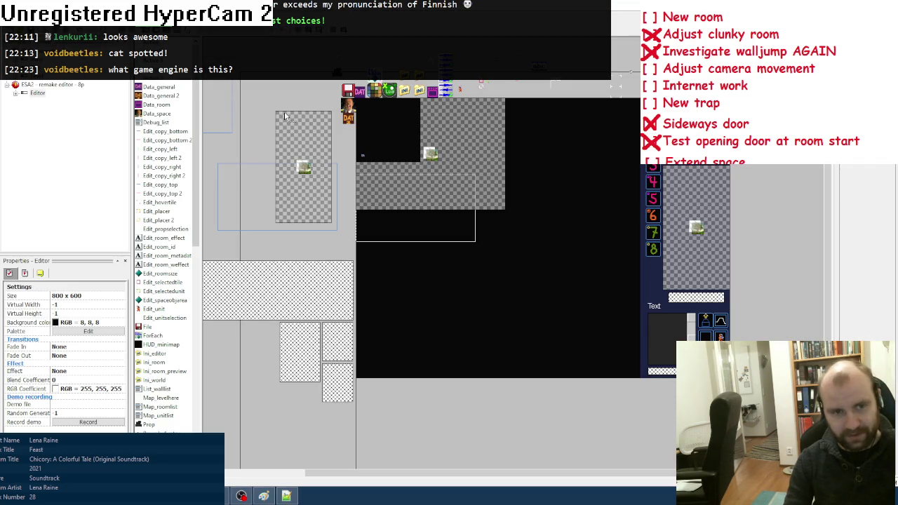
pyautogui.click(276, 104)
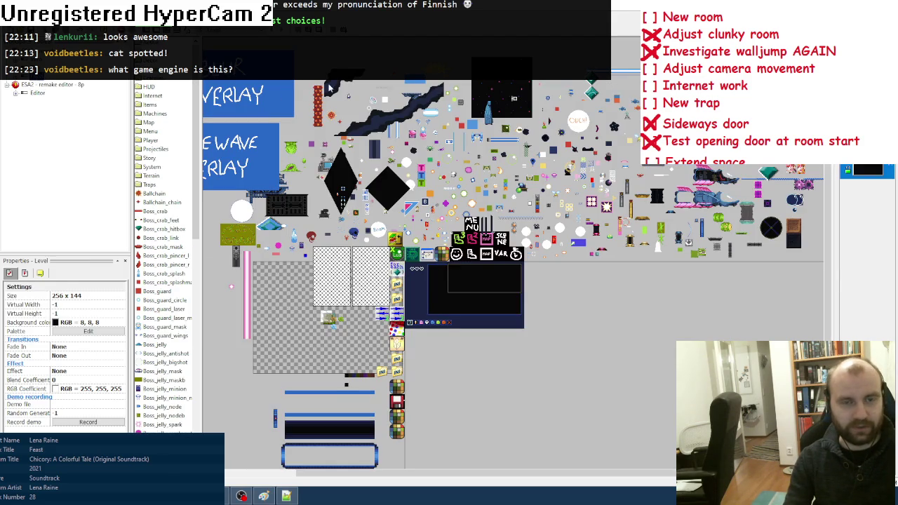
pyautogui.click(363, 98)
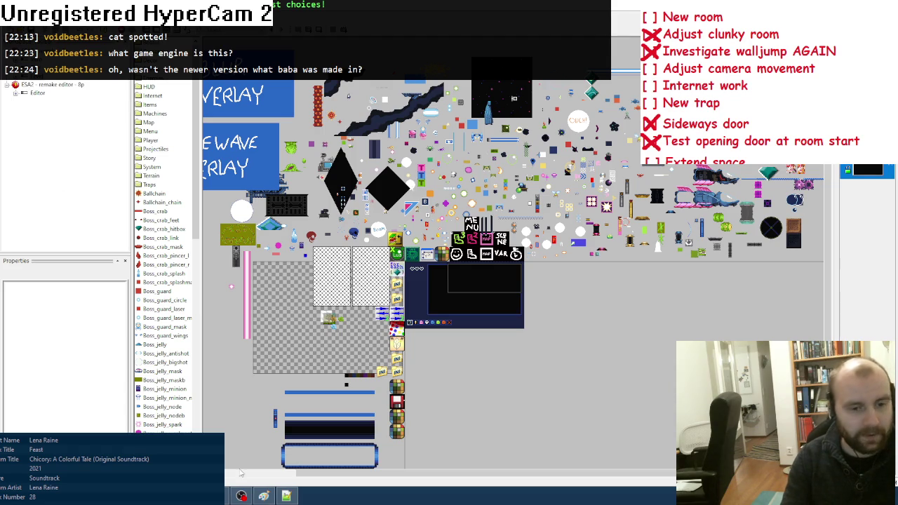
pyautogui.click(263, 496)
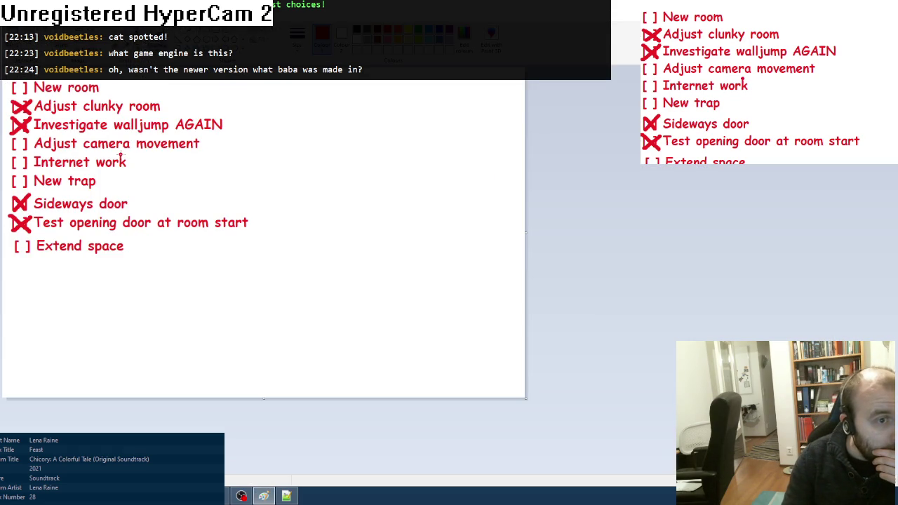
pyautogui.click(263, 496)
# Open the Editor frame, collapse Animated tiles, selection blocker and Walls groups, and expand Resizing Tilemap
pyautogui.doubleClick(37, 93)
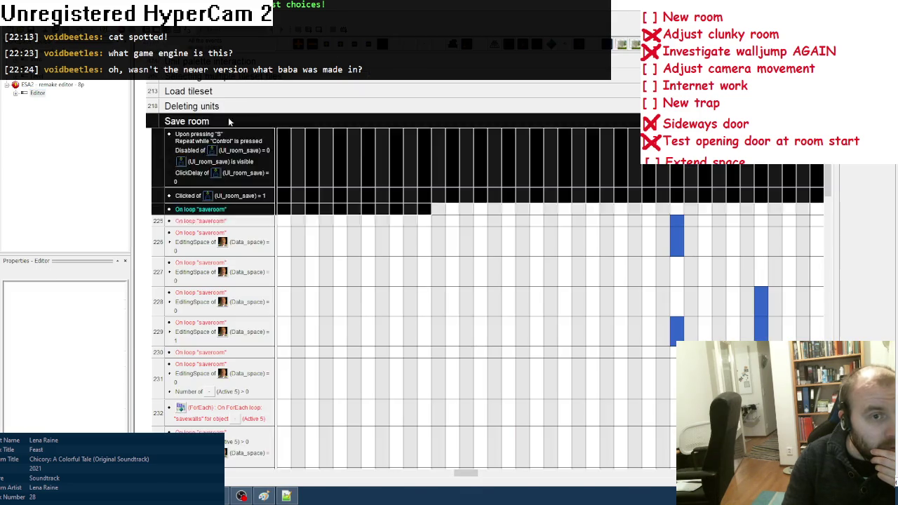
pyautogui.doubleClick(210, 166)
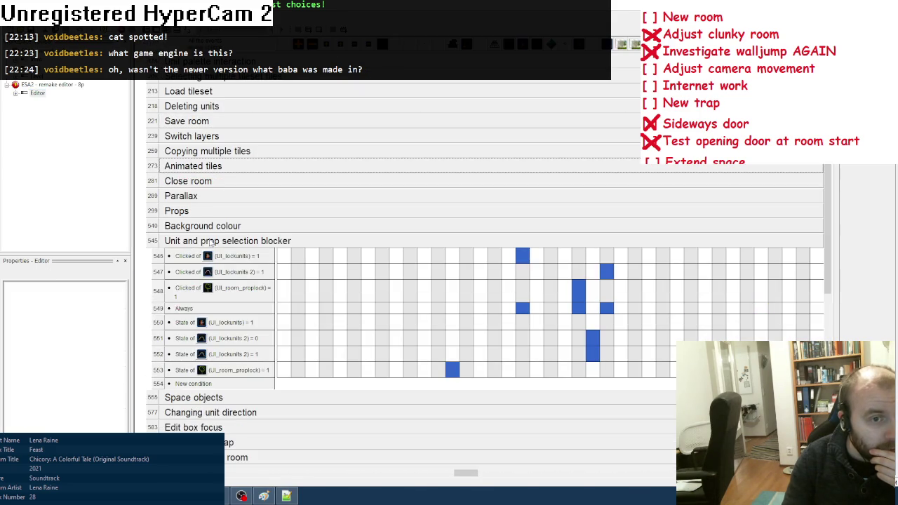
pyautogui.doubleClick(211, 241)
pyautogui.scroll(-1, 235, 314)
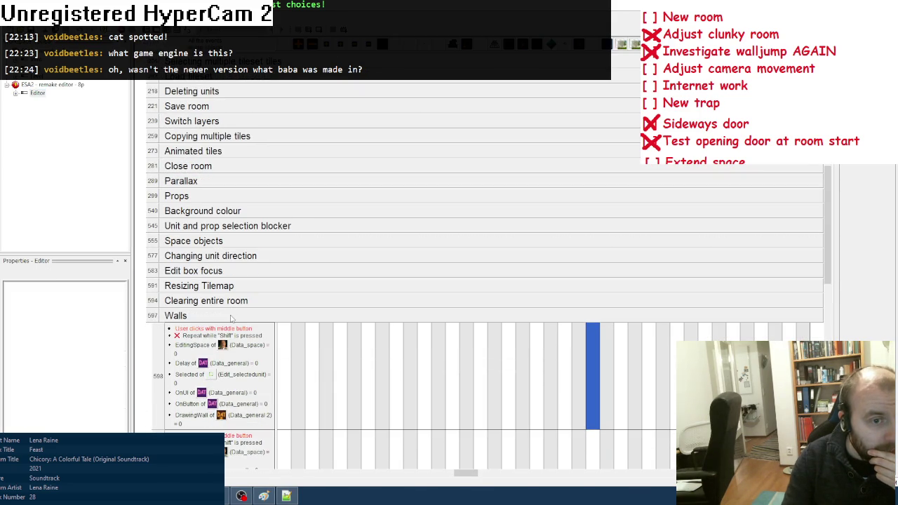
pyautogui.doubleClick(231, 316)
pyautogui.doubleClick(229, 288)
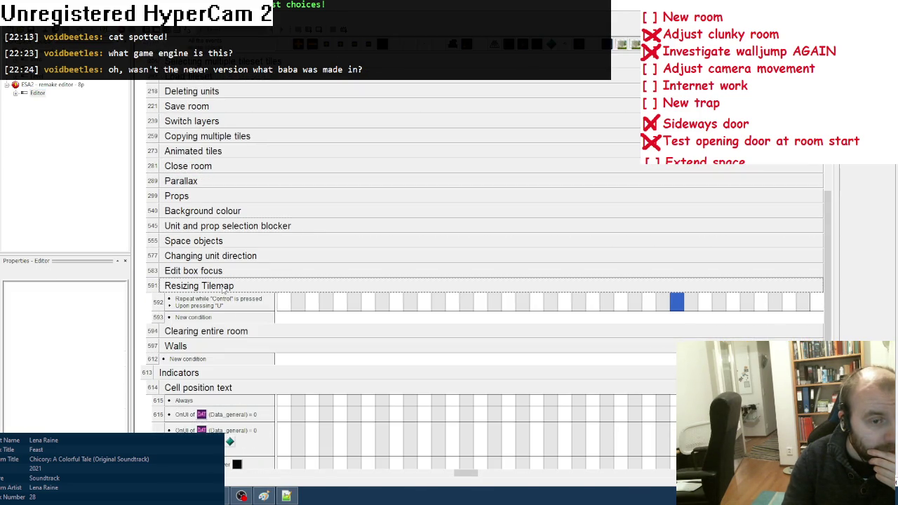
pyautogui.moveTo(679, 301)
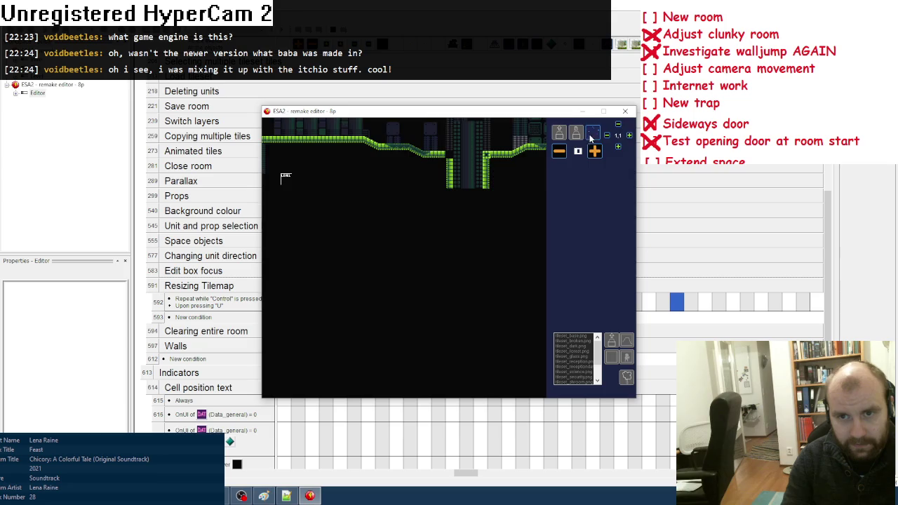
# In the running editor, pick a tile, pan the room view to around 38, 30, then close it
pyautogui.press('space')
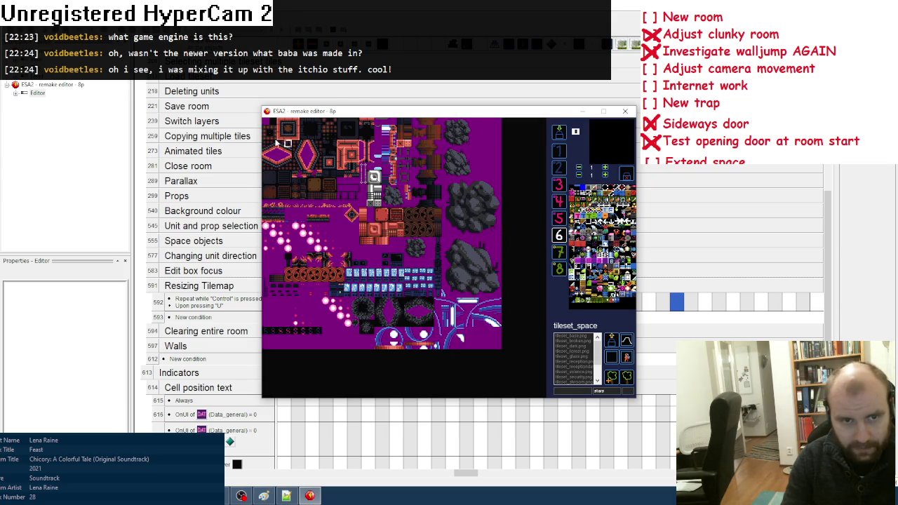
pyautogui.click(288, 126)
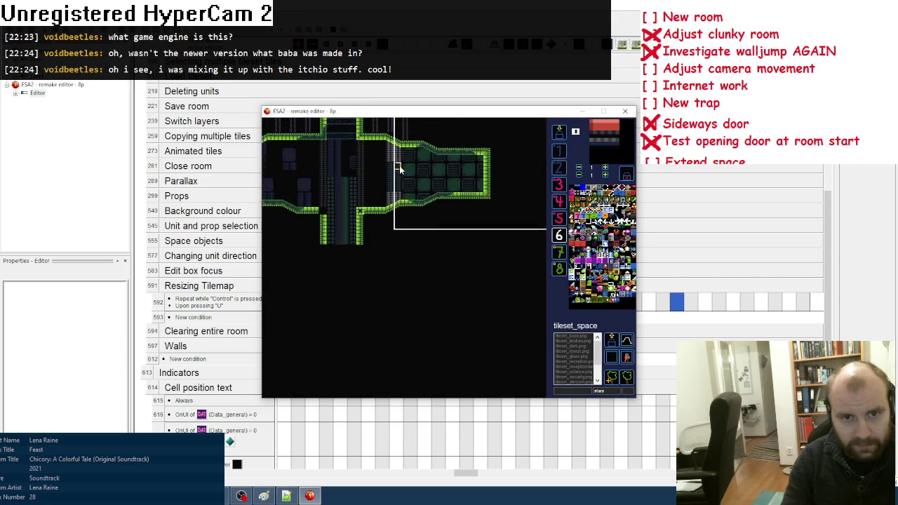
pyautogui.press('Right')
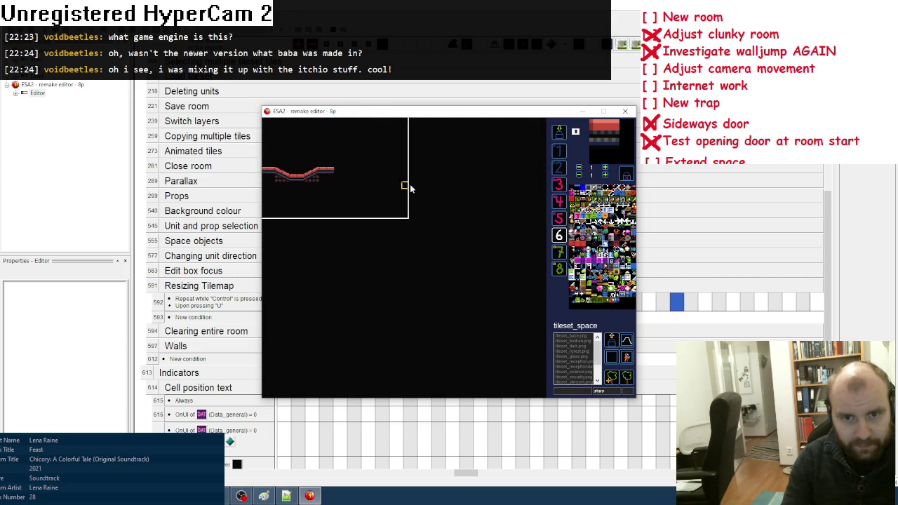
pyautogui.press('Up')
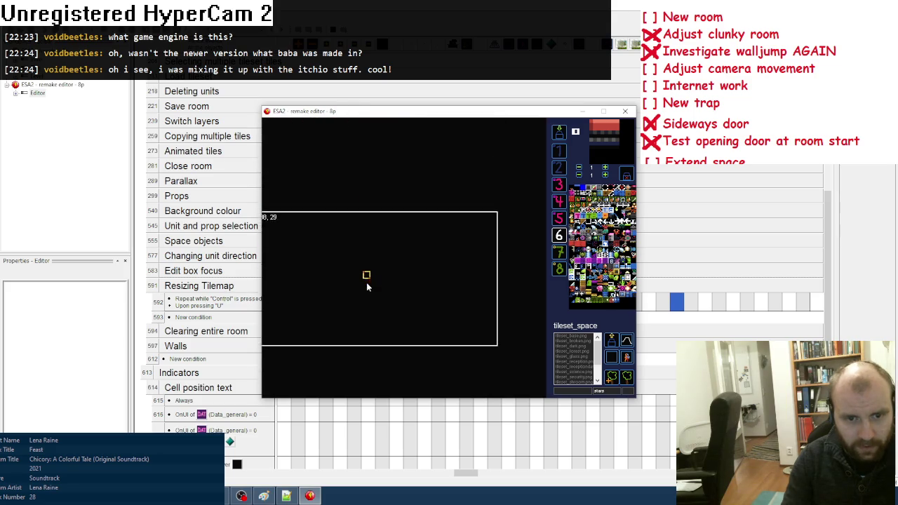
pyautogui.press('Down')
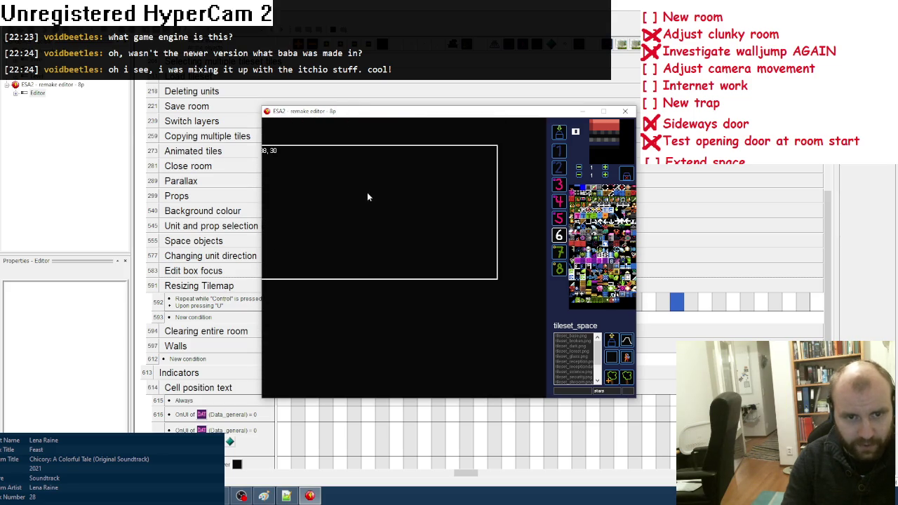
pyautogui.moveTo(366, 180); pyautogui.dragTo(390, 208)
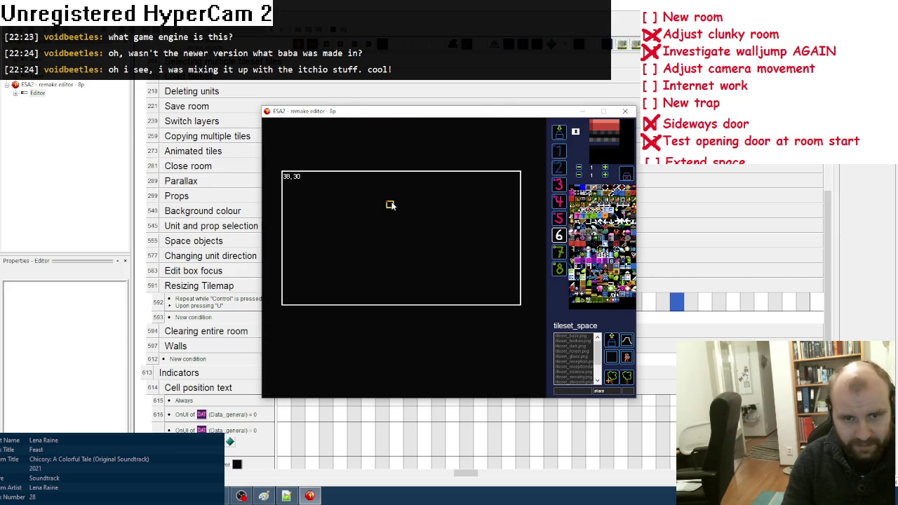
pyautogui.scroll(-3, 390, 175)
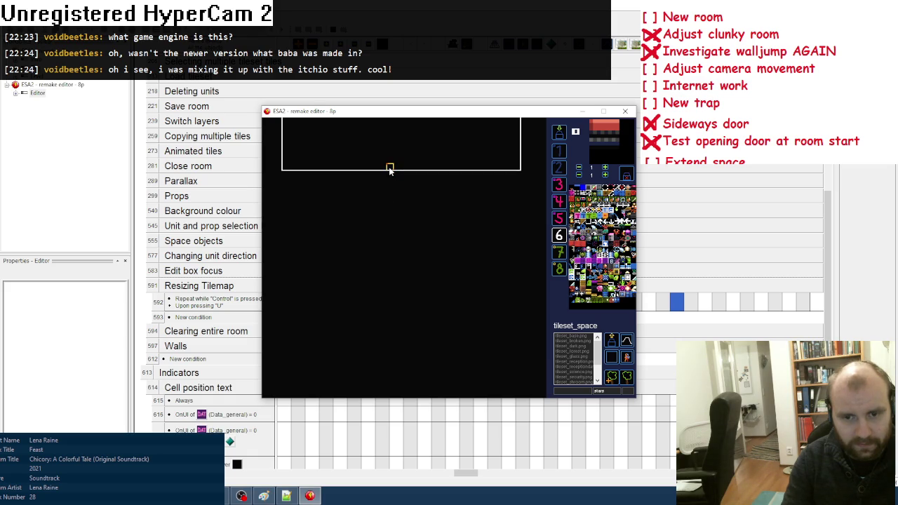
pyautogui.hscroll(-3, 501, 164)
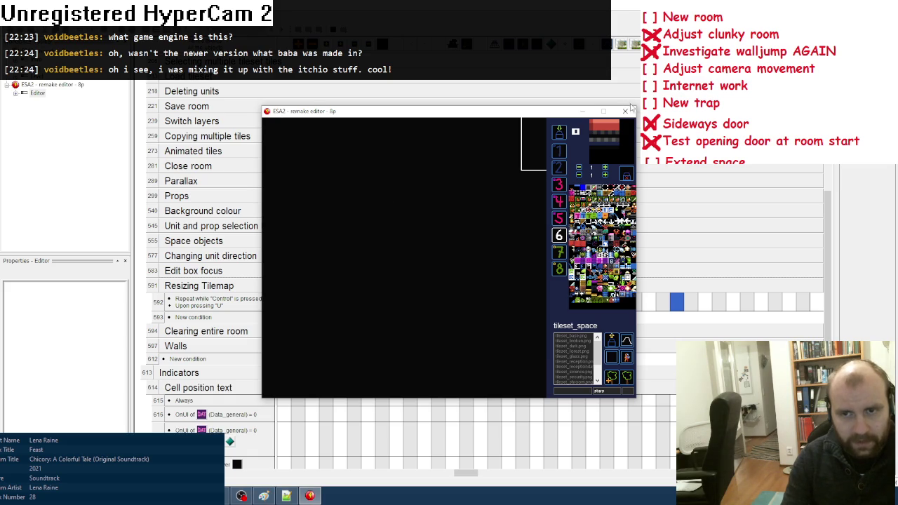
pyautogui.hotkey('alt', 'F4')
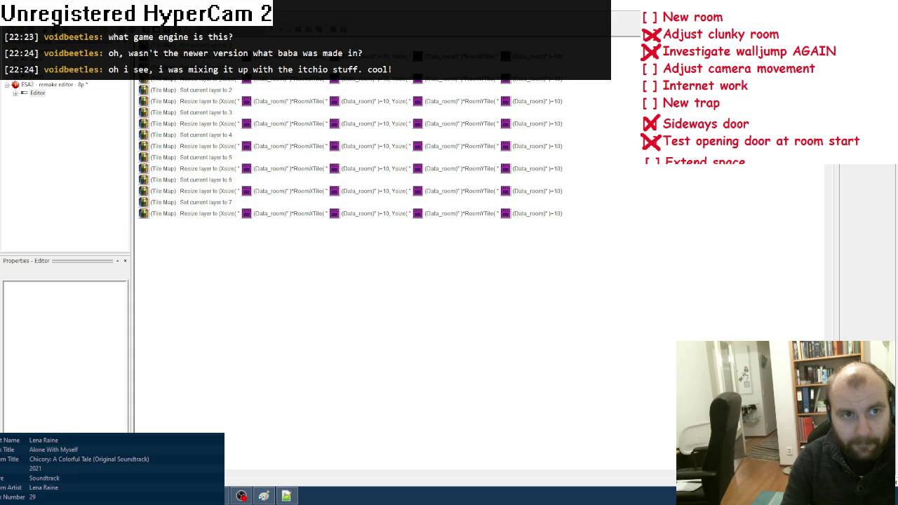
# Leave event 592's action list, select the Tile Map object, and rerun the ESA2 editor with F8
pyautogui.press('Escape')
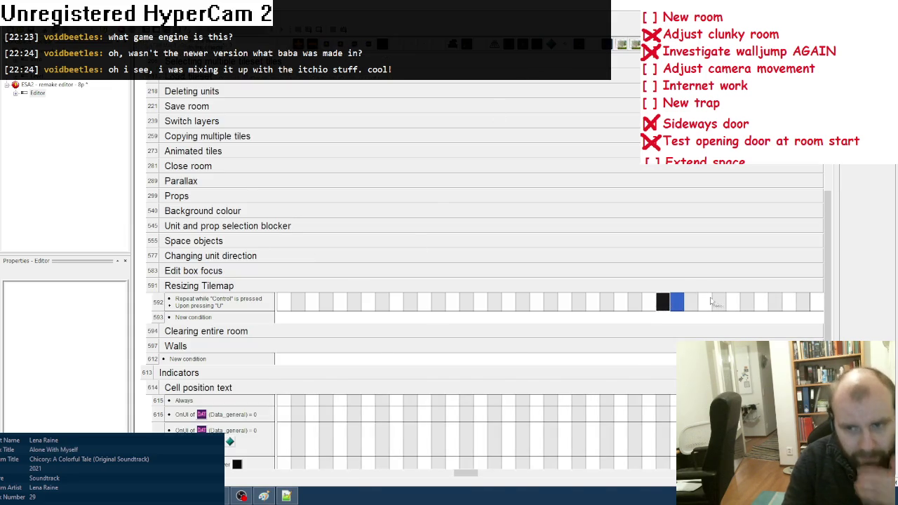
pyautogui.click(662, 302)
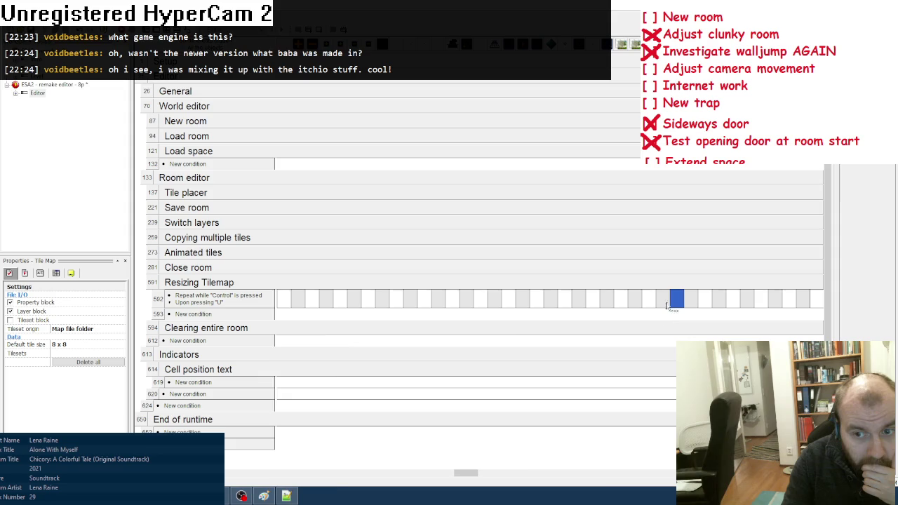
pyautogui.moveTo(674, 299)
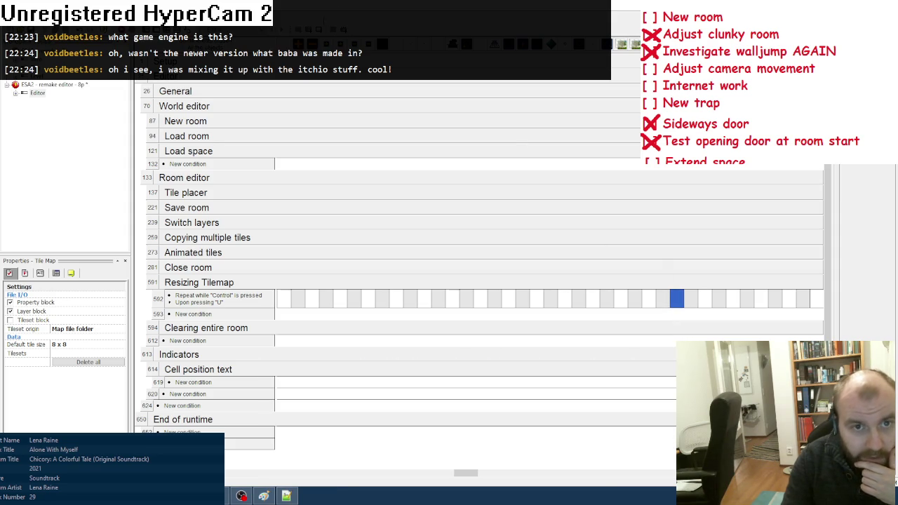
pyautogui.press('F8')
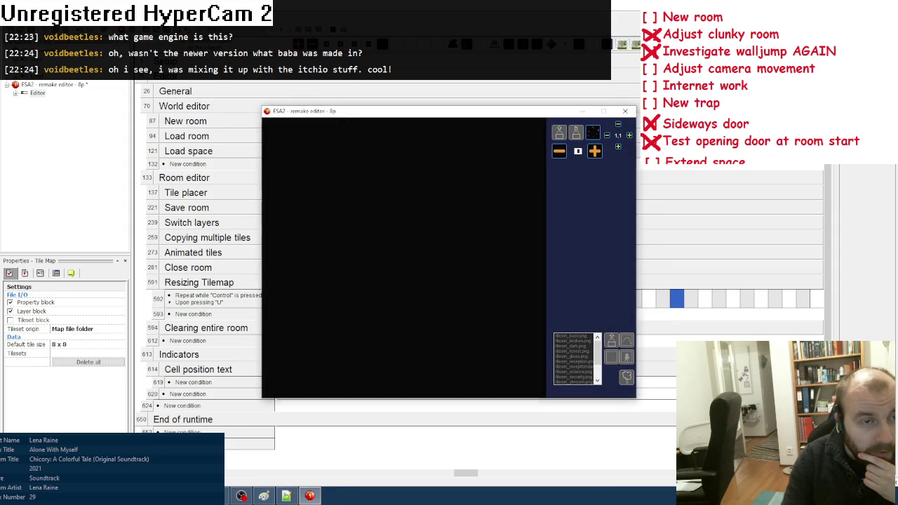
# Watch Edit_roomsize in the debugger during a test run, then close the ESA2 editor
pyautogui.click(124, 94)
pyautogui.click(377, 194)
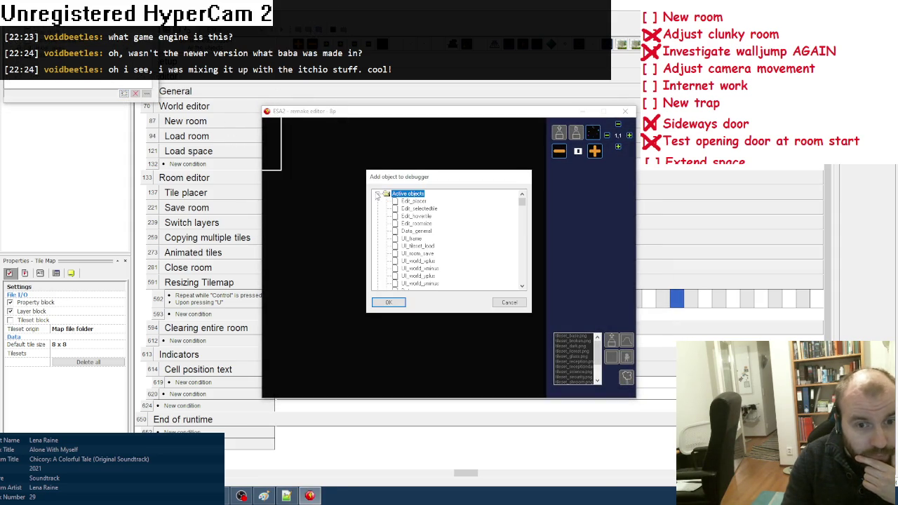
pyautogui.doubleClick(401, 223)
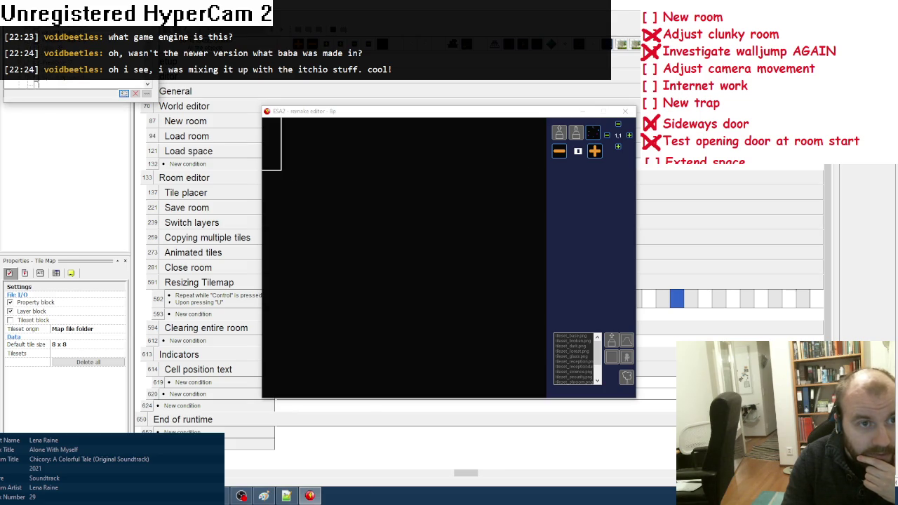
pyautogui.click(625, 111)
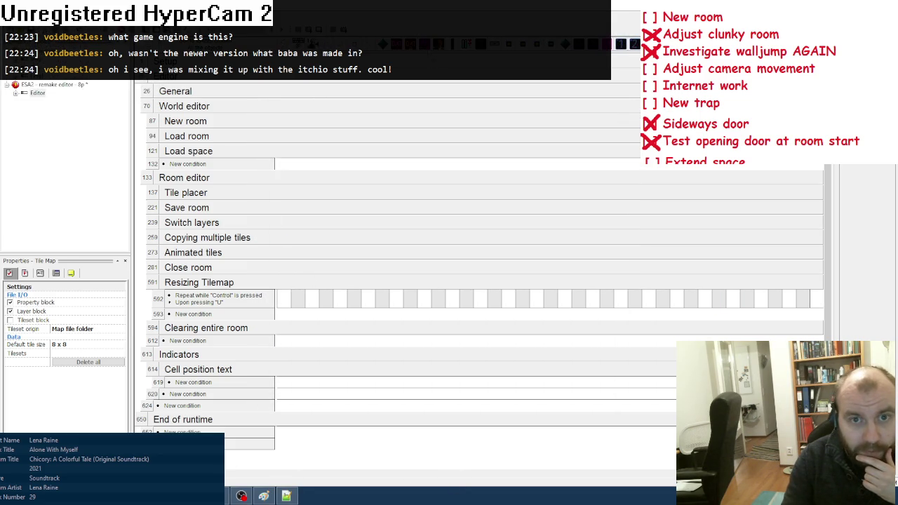
# Rerun the editor with Data_room in the debugger, check the tileset palette, close it, and launch mapedit
pyautogui.press('F8')
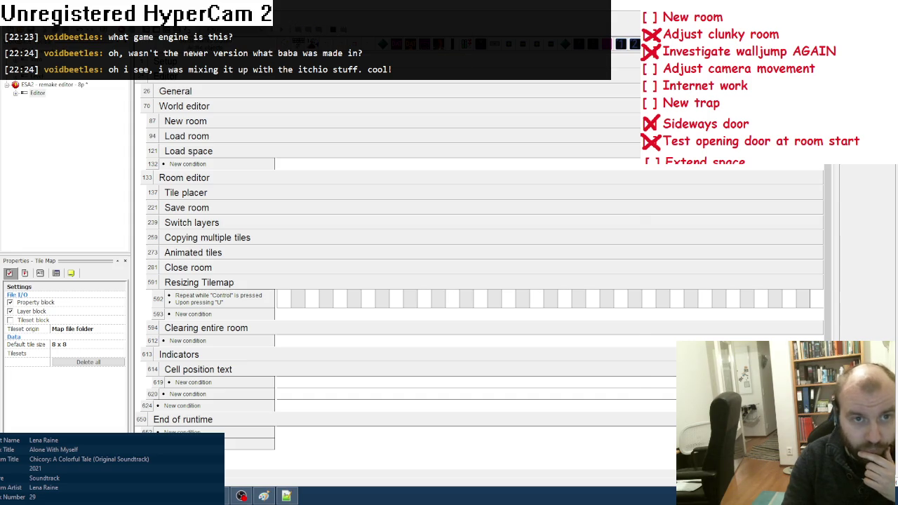
pyautogui.click(124, 92)
pyautogui.click(378, 193)
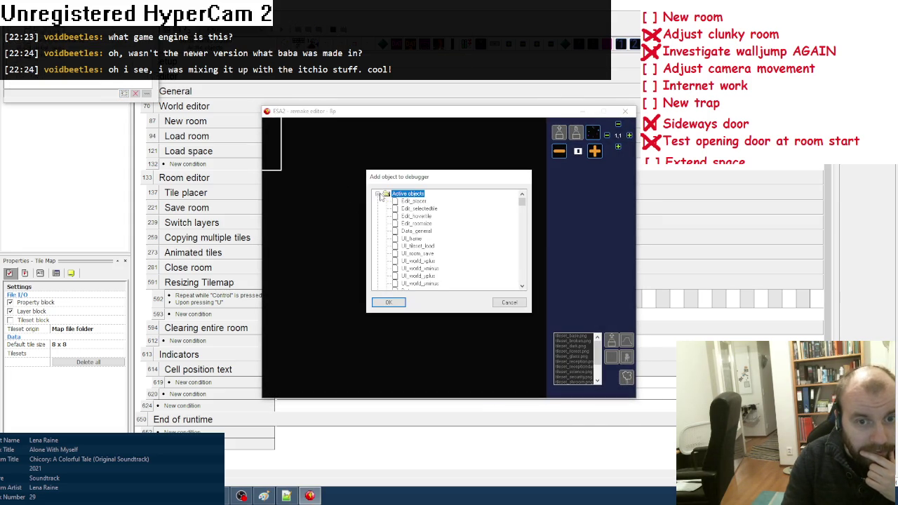
pyautogui.scroll(-3, 419, 238)
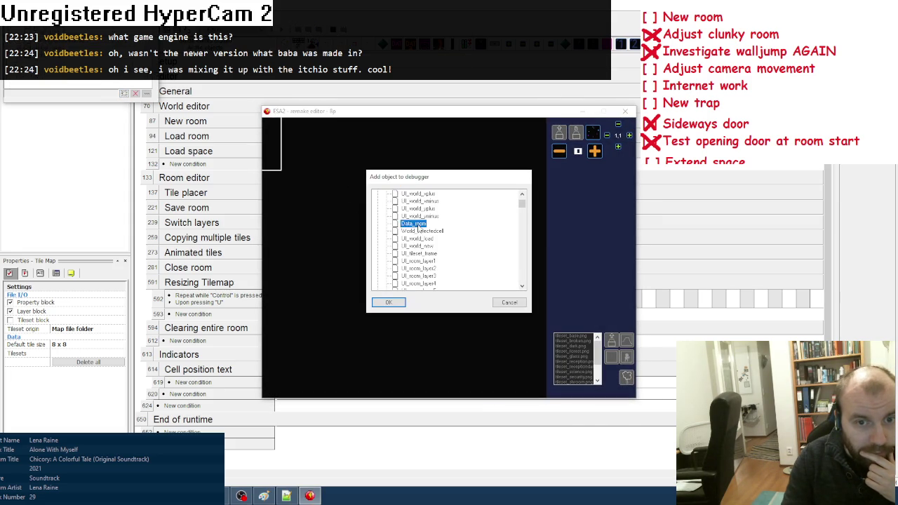
pyautogui.doubleClick(414, 226)
pyautogui.click(593, 133)
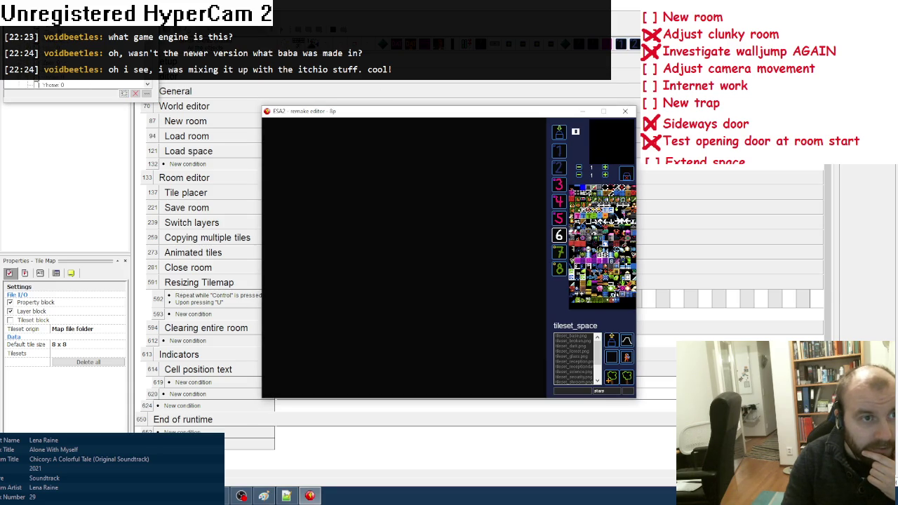
pyautogui.click(624, 111)
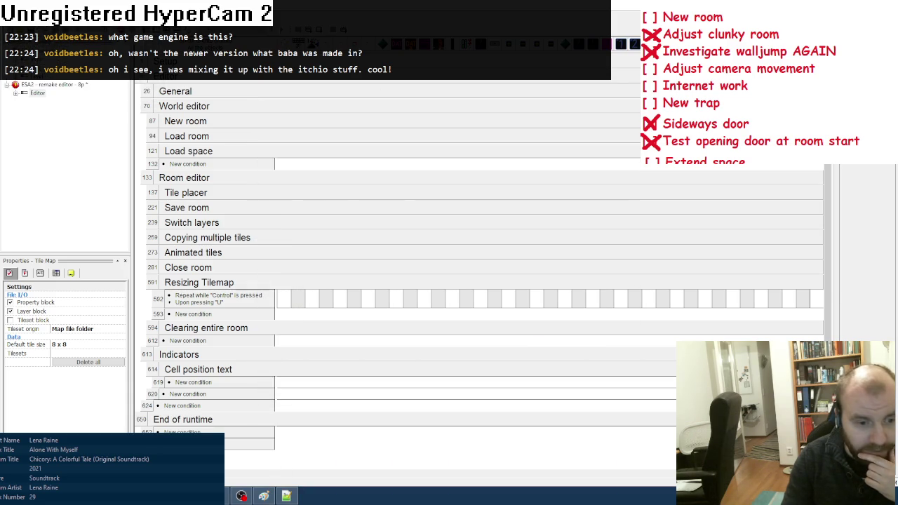
pyautogui.doubleClick(219, 140)
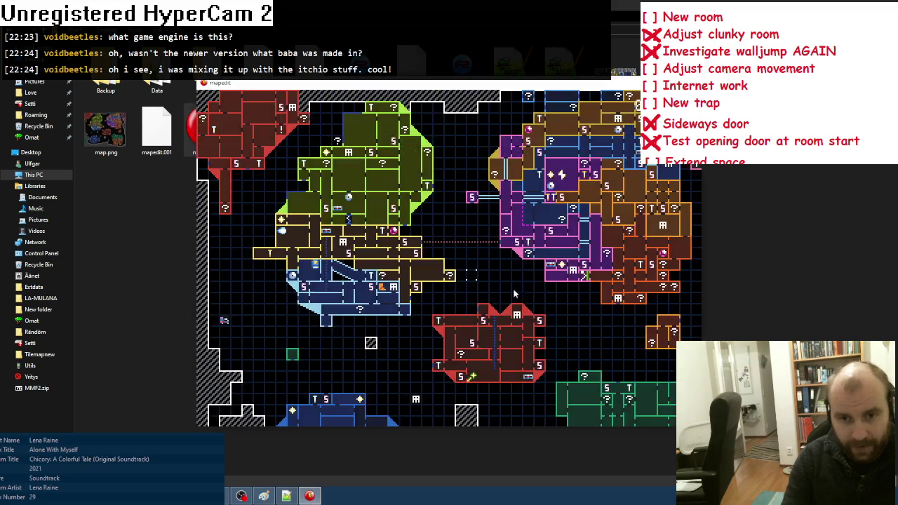
# Shift the mapedit world map one tile left, close mapedit, and return to the project's files
pyautogui.scroll(3, 536, 283)
pyautogui.scroll(-3, 527, 309)
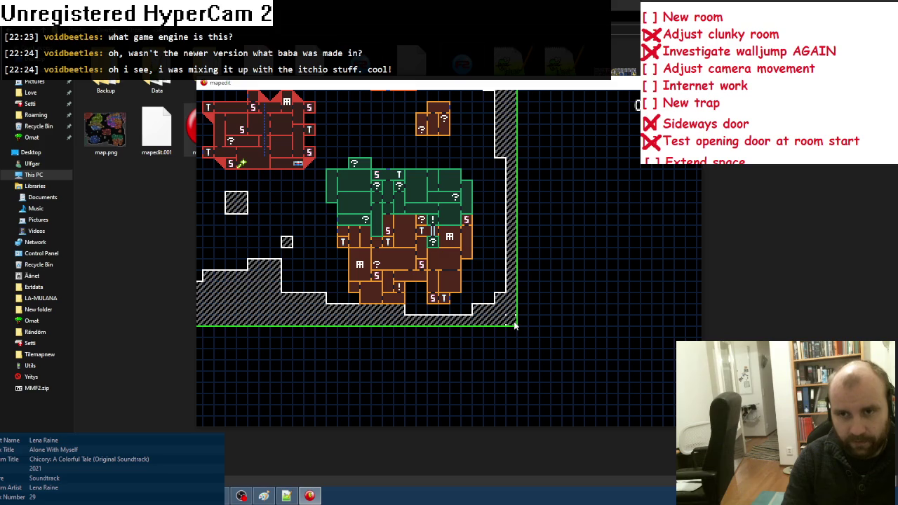
pyautogui.press('Left')
pyautogui.press('Left')
pyautogui.press('Left')
pyautogui.press('Left')
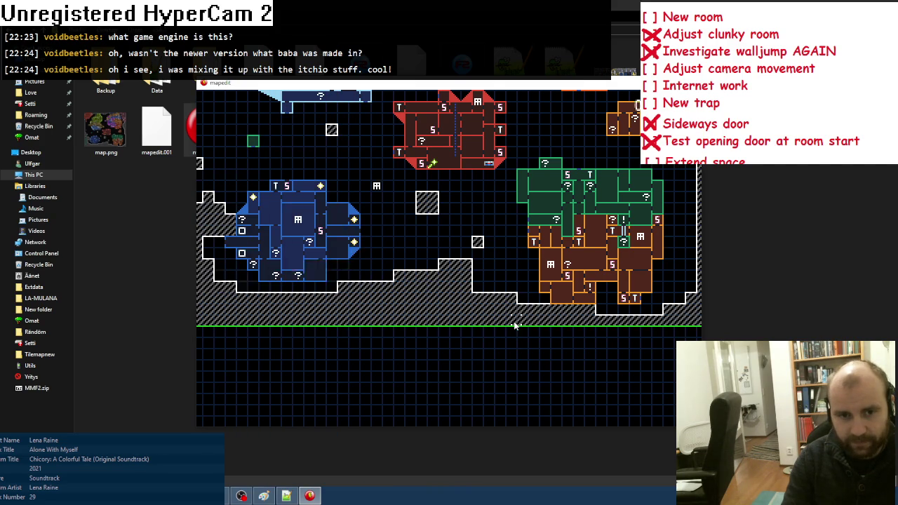
pyautogui.press('Escape')
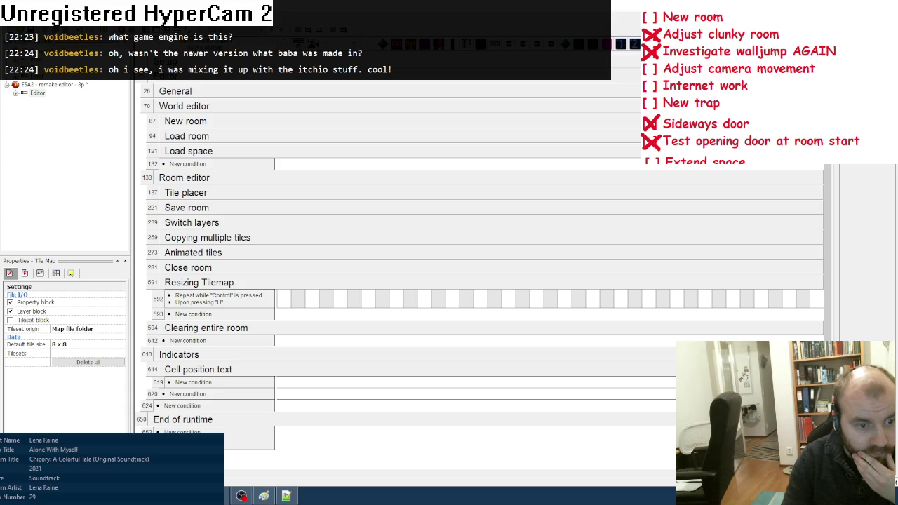
pyautogui.moveTo(484, 301)
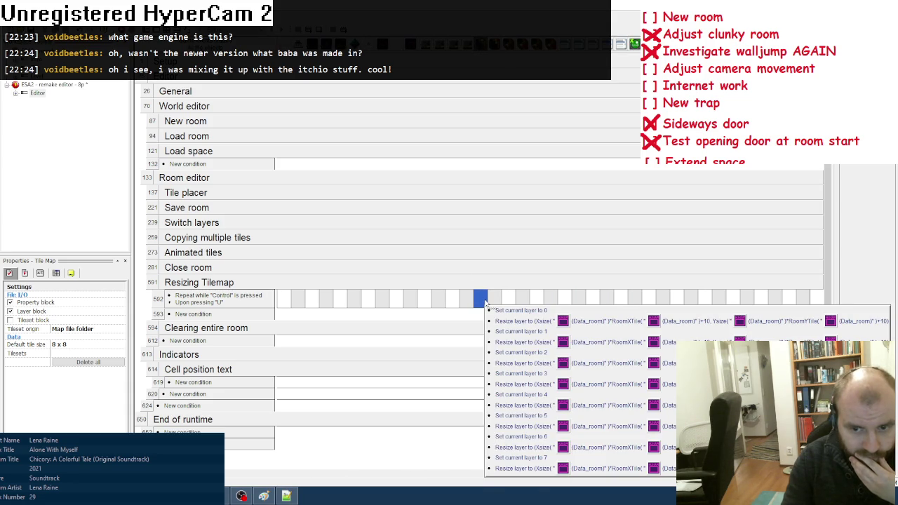
pyautogui.click(241, 496)
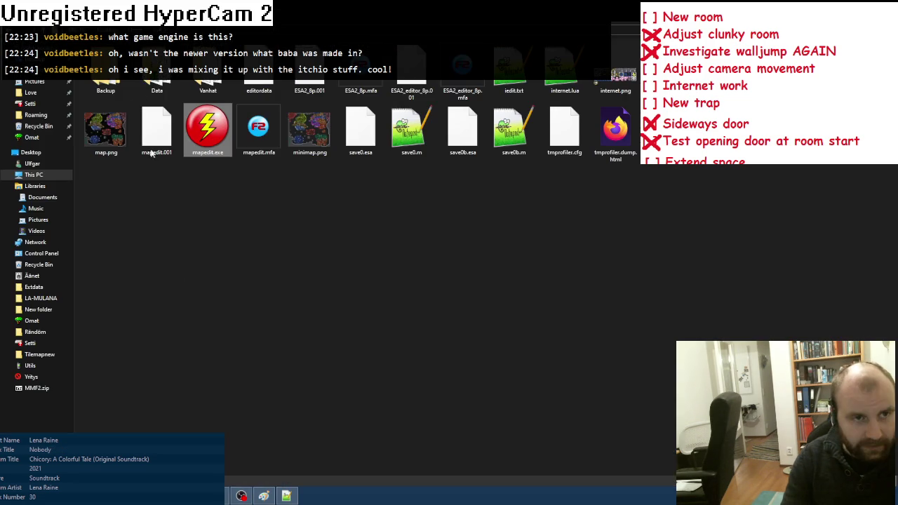
# Go to the Omat > ESA 2 > Data > rooms folder
pyautogui.click(32, 138)
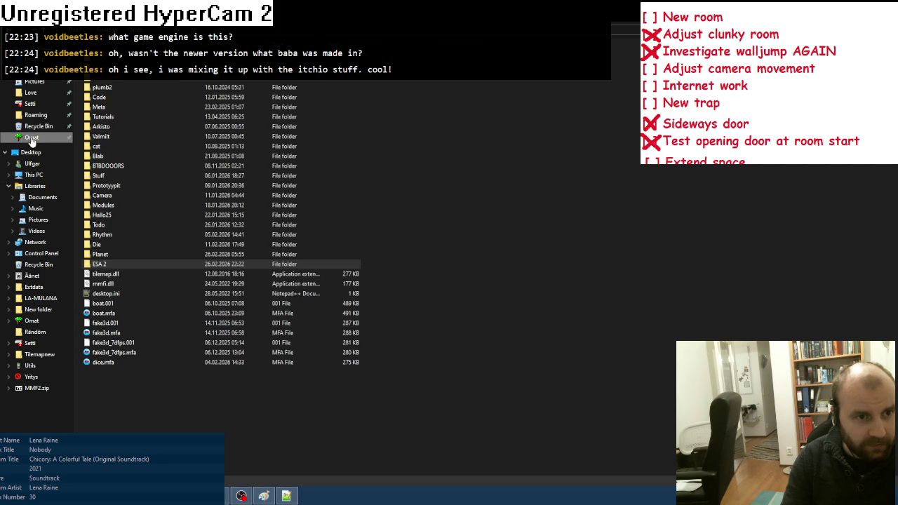
pyautogui.doubleClick(102, 265)
pyautogui.doubleClick(156, 86)
pyautogui.doubleClick(208, 83)
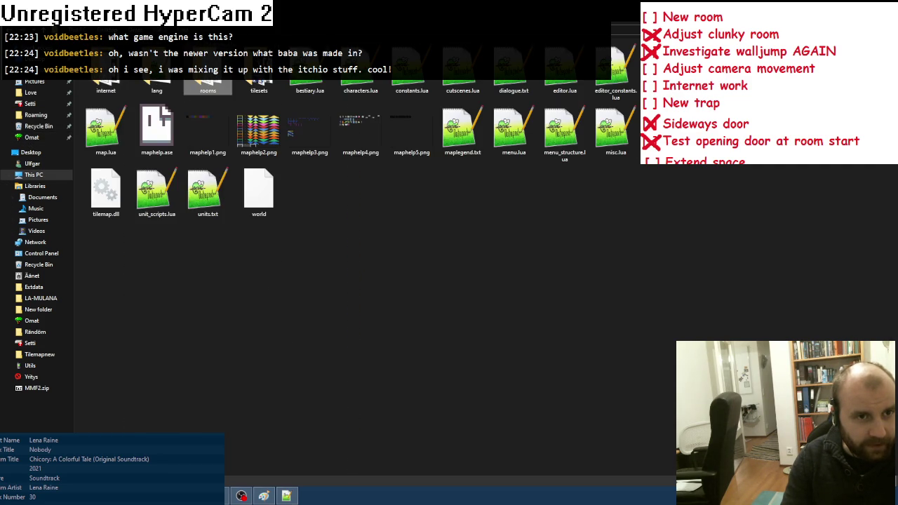
pyautogui.doubleClick(208, 74)
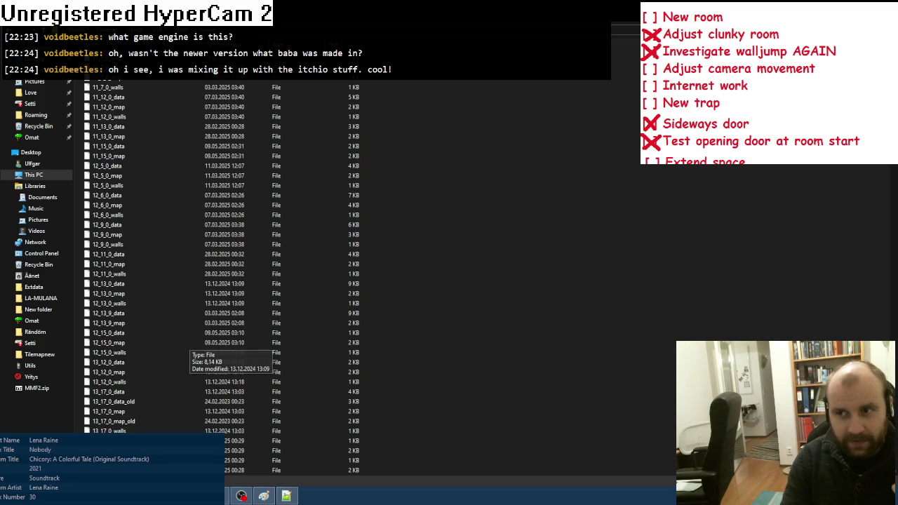
# Duplicate the last two room files, then return to Fusion and run the editor again
pyautogui.press('End')
pyautogui.hotkey('shift', 'Up')
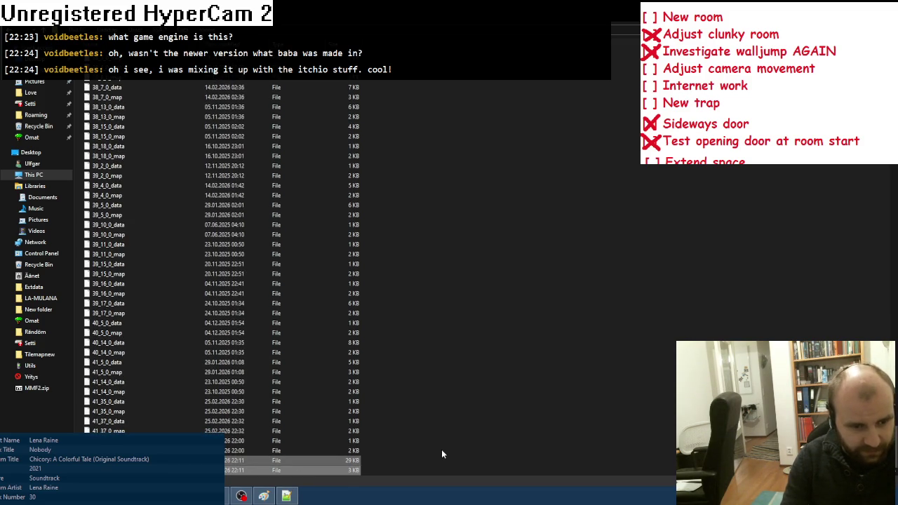
pyautogui.hotkey('ctrl', 'c')
pyautogui.hotkey('ctrl', 'v')
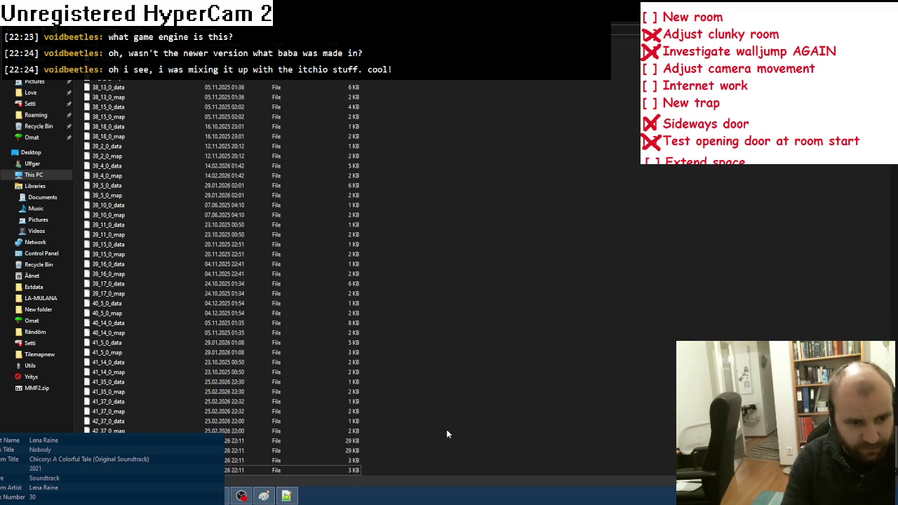
pyautogui.hotkey('alt', 'Tab')
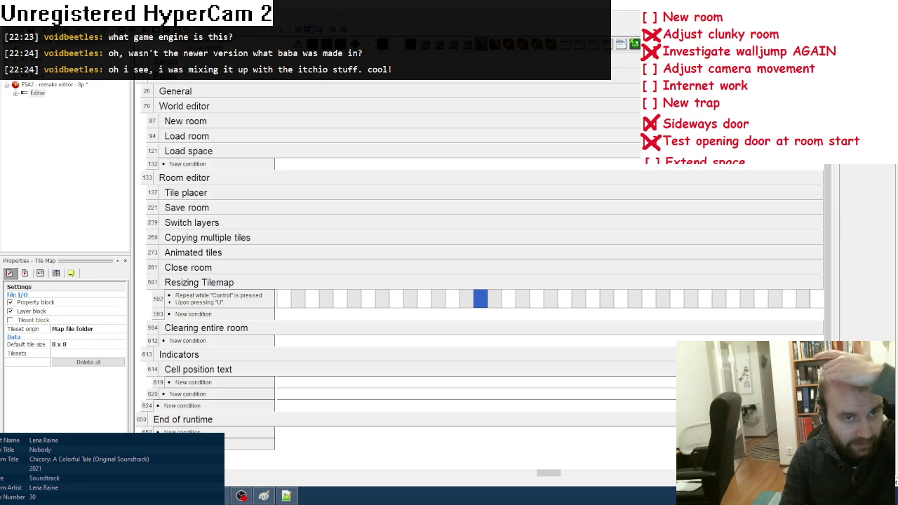
pyautogui.press('F8')
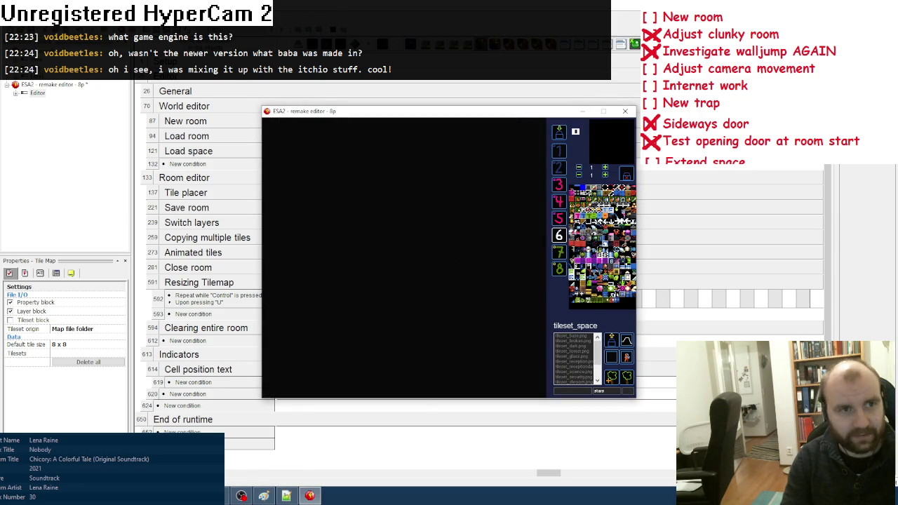
# Add World_selectedcell to the debugger and change its Yhome so the room outline moves to 36, 32
pyautogui.click(124, 94)
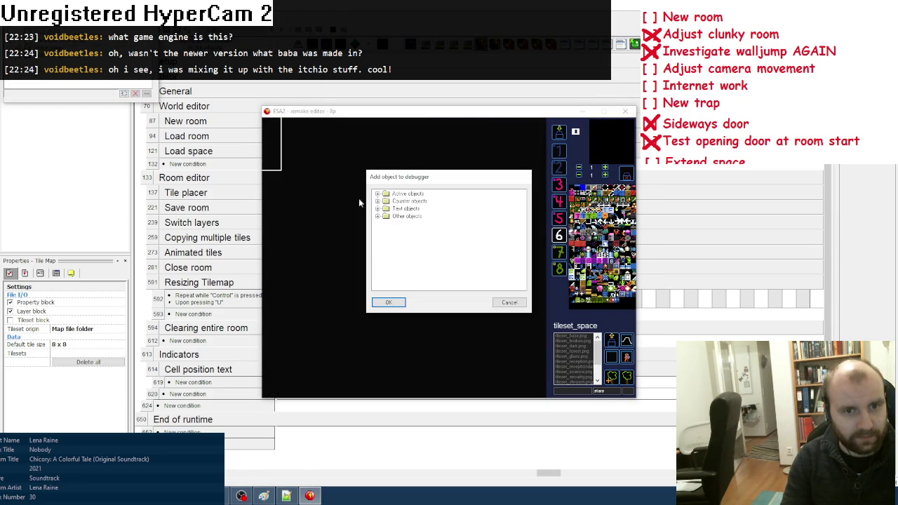
pyautogui.doubleClick(407, 193)
pyautogui.scroll(-3, 449, 239)
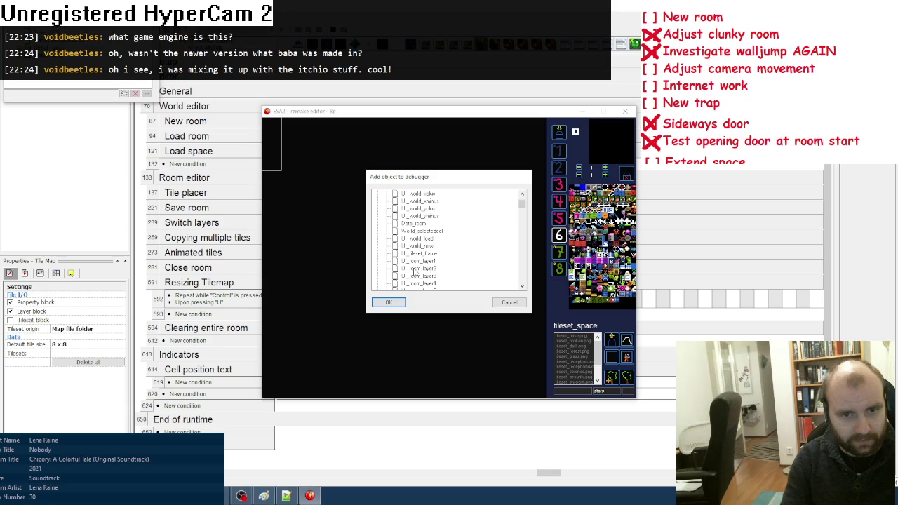
pyautogui.click(421, 230)
pyautogui.click(388, 303)
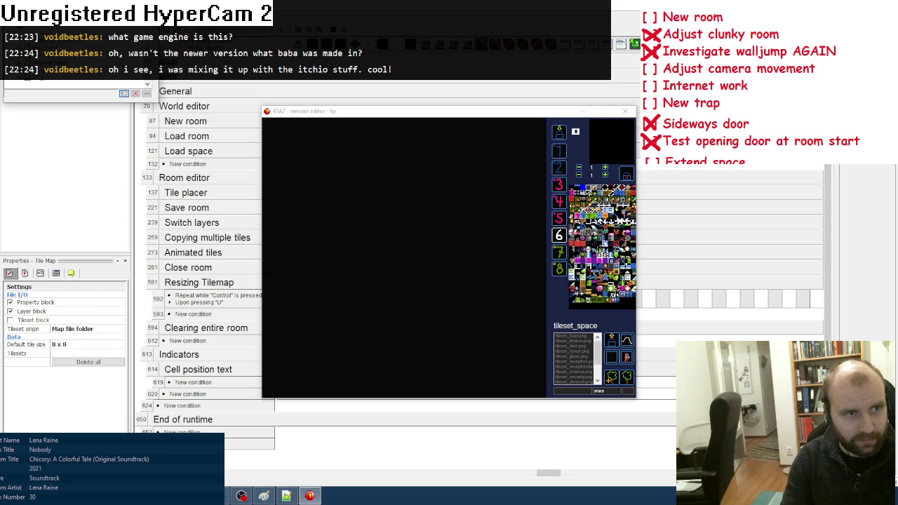
pyautogui.doubleClick(53, 85)
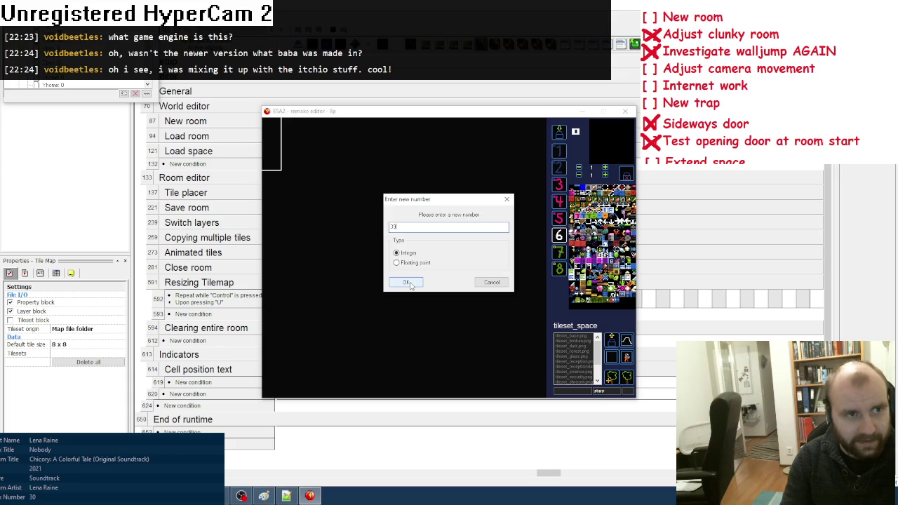
pyautogui.click(411, 283)
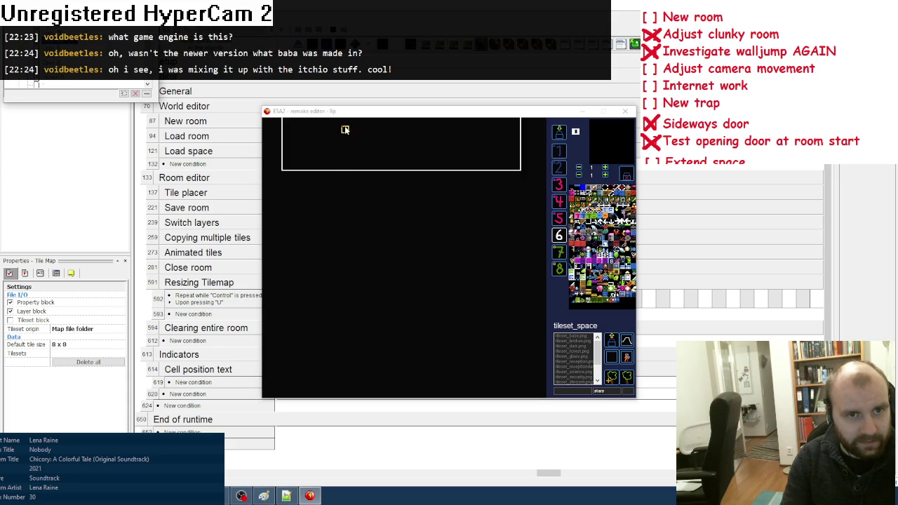
pyautogui.click(354, 182)
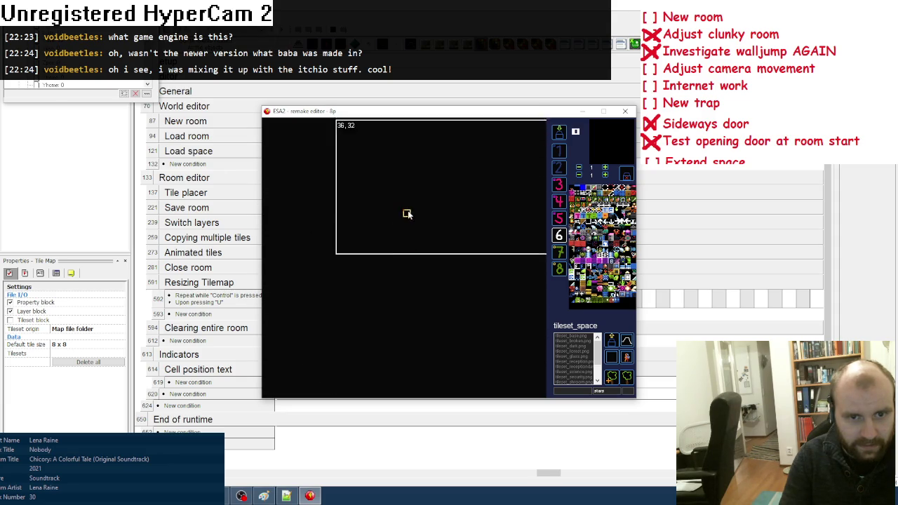
# Zoom between the room and world views to move below the mapped rooms to the target cell
pyautogui.scroll(-2, 398, 213)
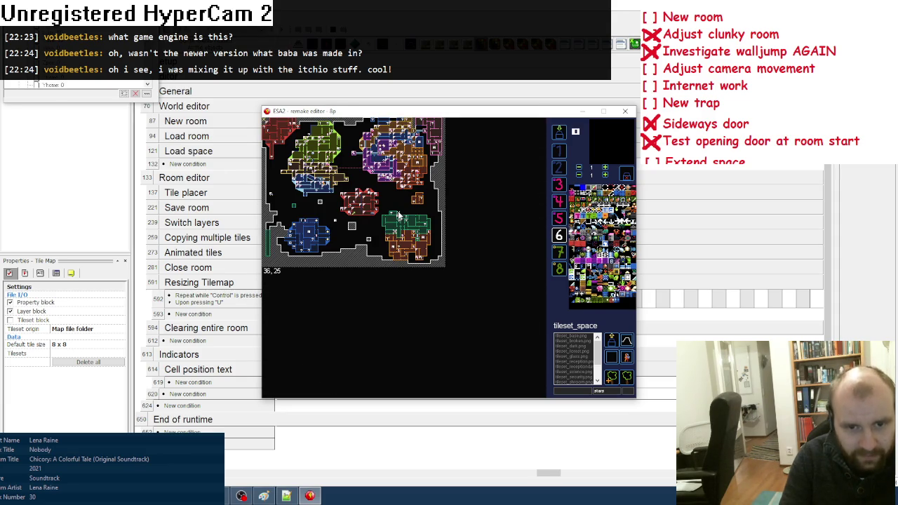
pyautogui.scroll(2, 418, 261)
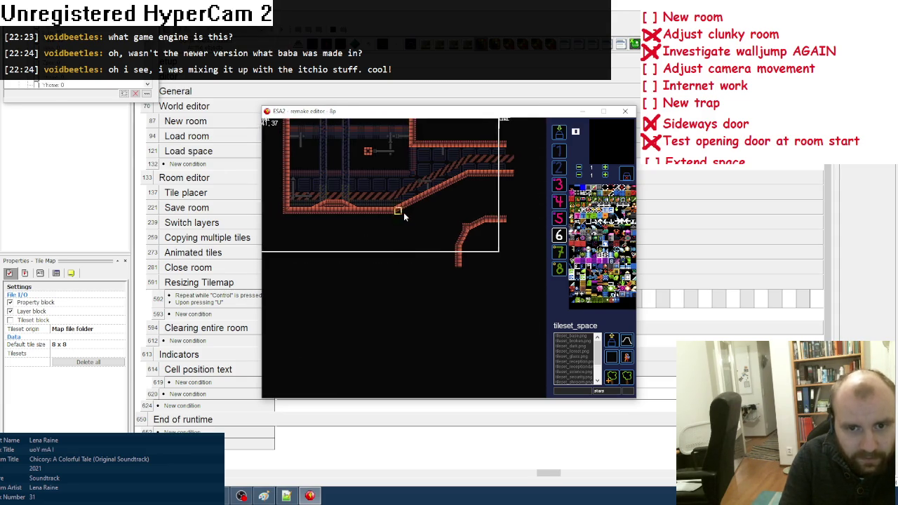
pyautogui.scroll(-2, 455, 271)
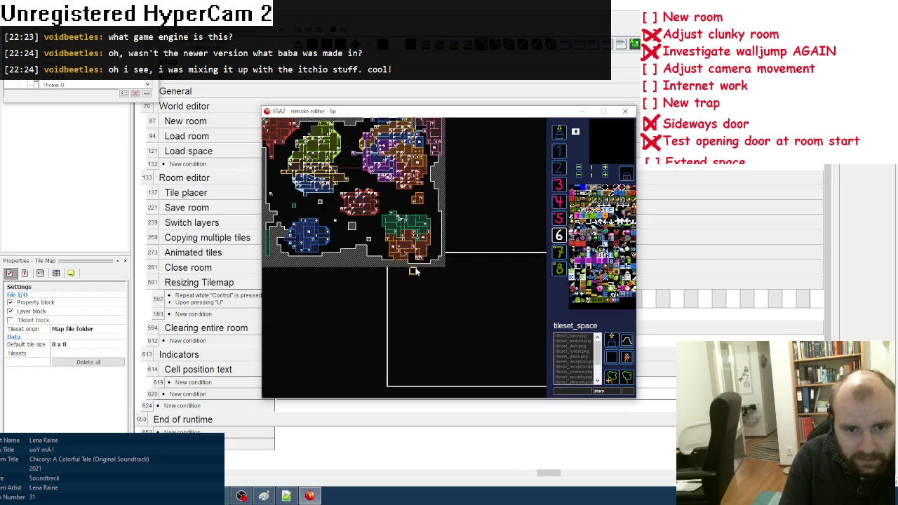
pyautogui.scroll(1, 393, 239)
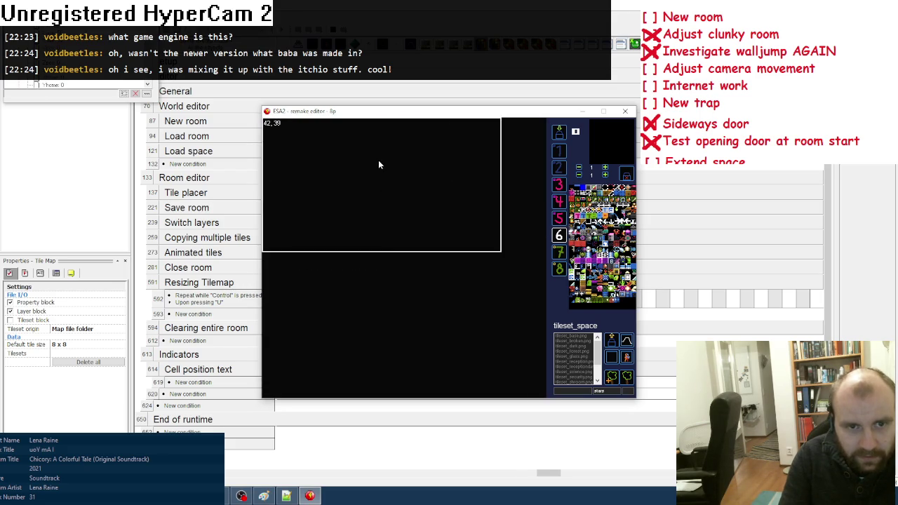
pyautogui.scroll(-1, 379, 155)
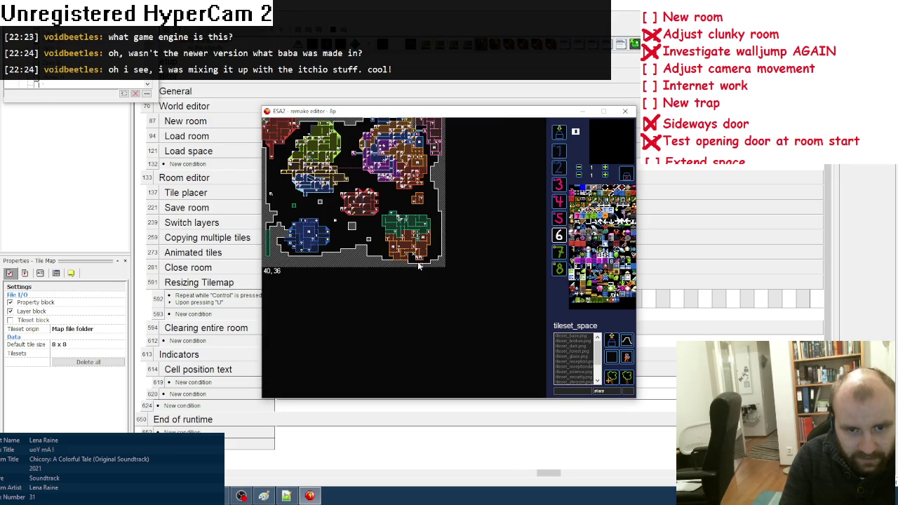
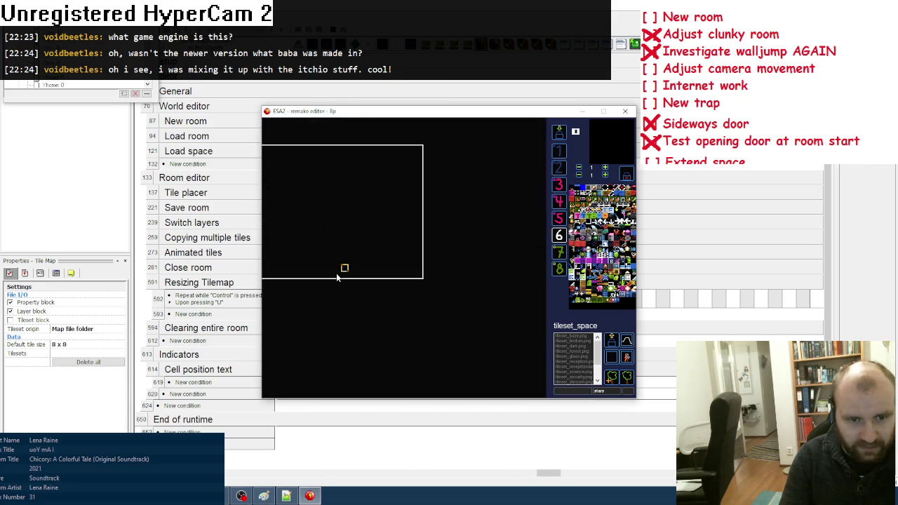
# View the world map of rooms, then close and relaunch the remake editor
pyautogui.click(337, 272)
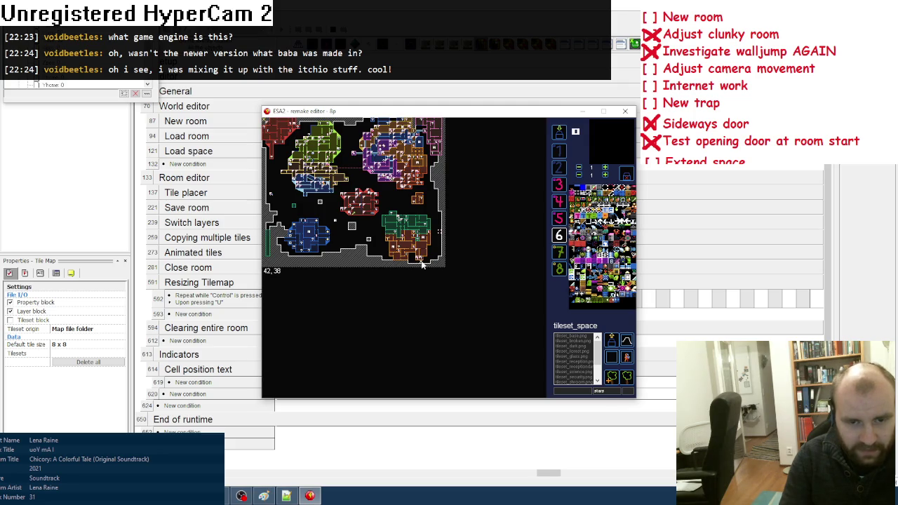
pyautogui.click(625, 111)
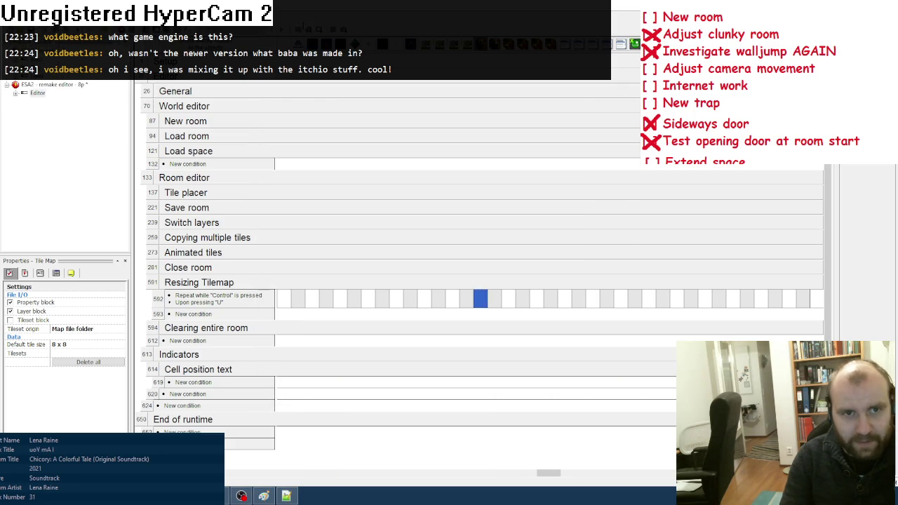
pyautogui.press('F8')
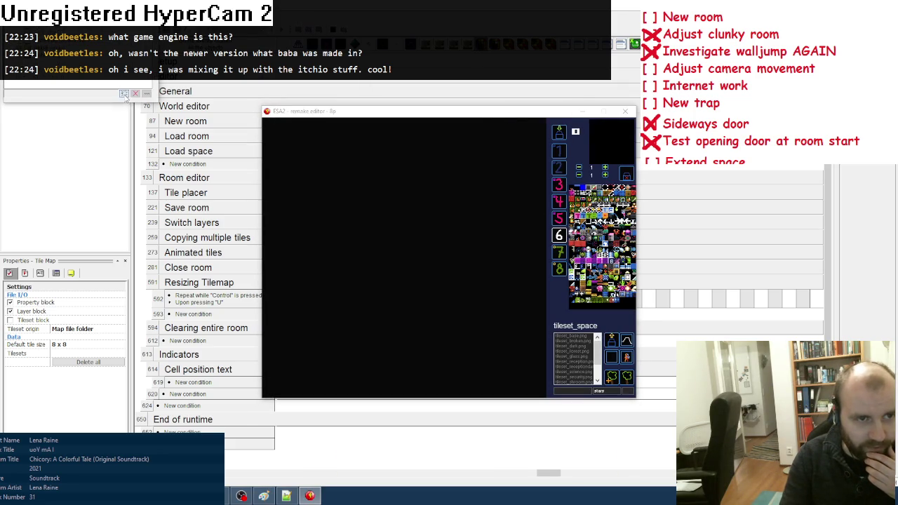
# Raise the debugged value from 30 to 40, then restart the editor test run
pyautogui.click(124, 94)
pyautogui.click(377, 194)
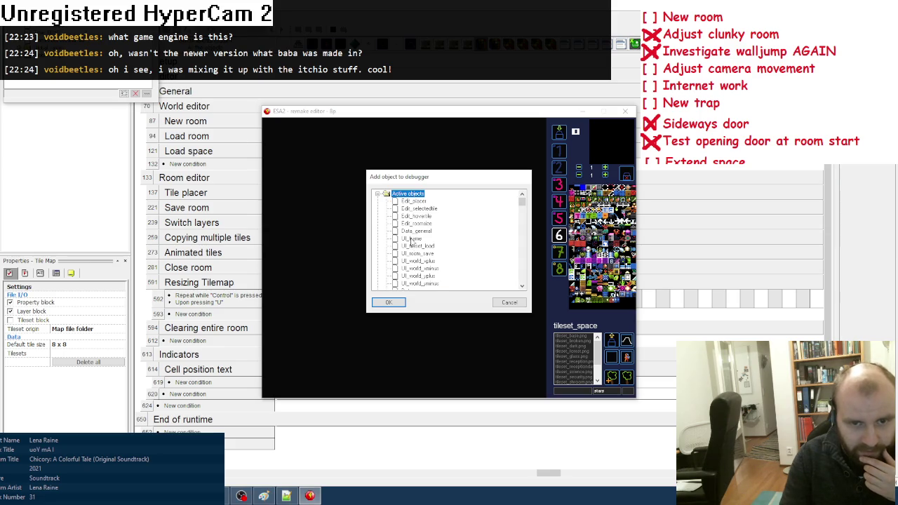
pyautogui.scroll(-2, 411, 249)
pyautogui.press('Escape')
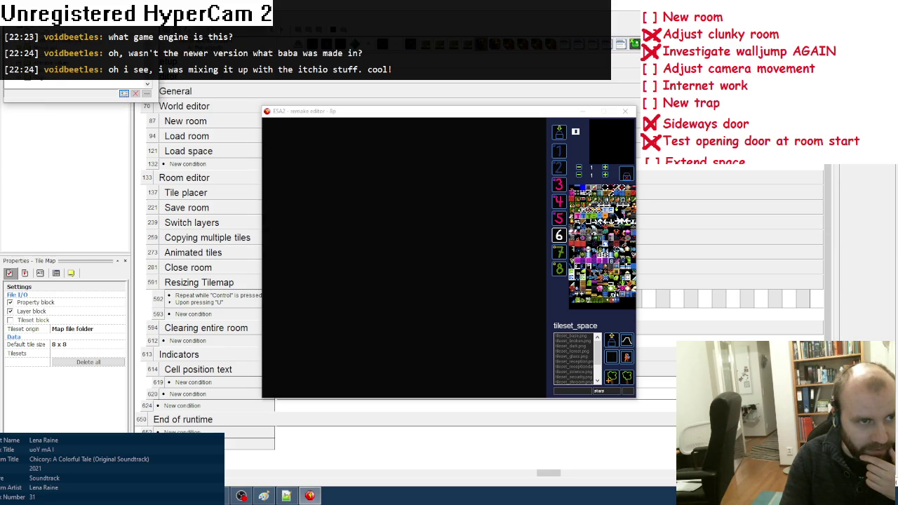
pyautogui.doubleClick(50, 40)
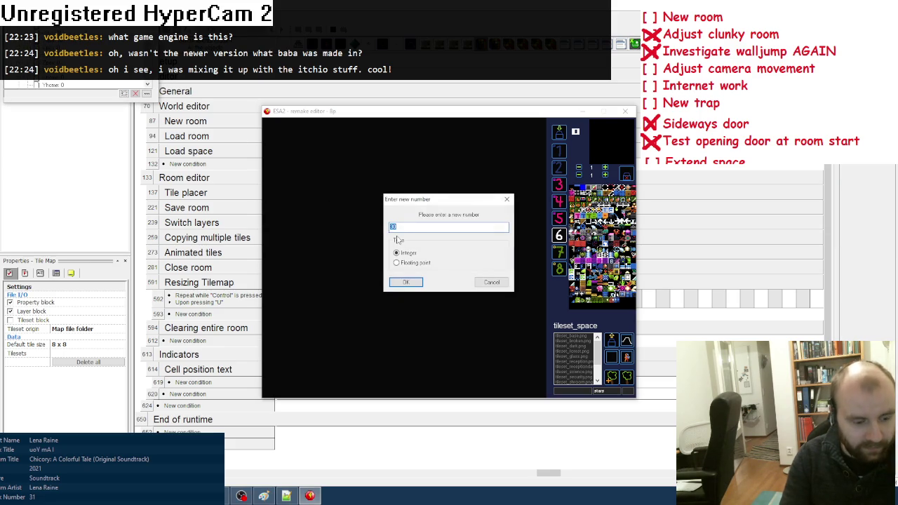
pyautogui.write('0')
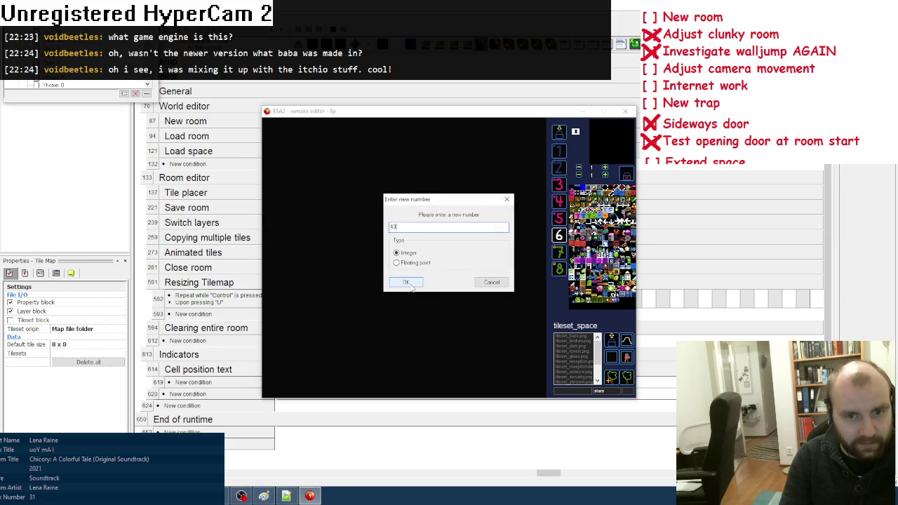
pyautogui.click(410, 283)
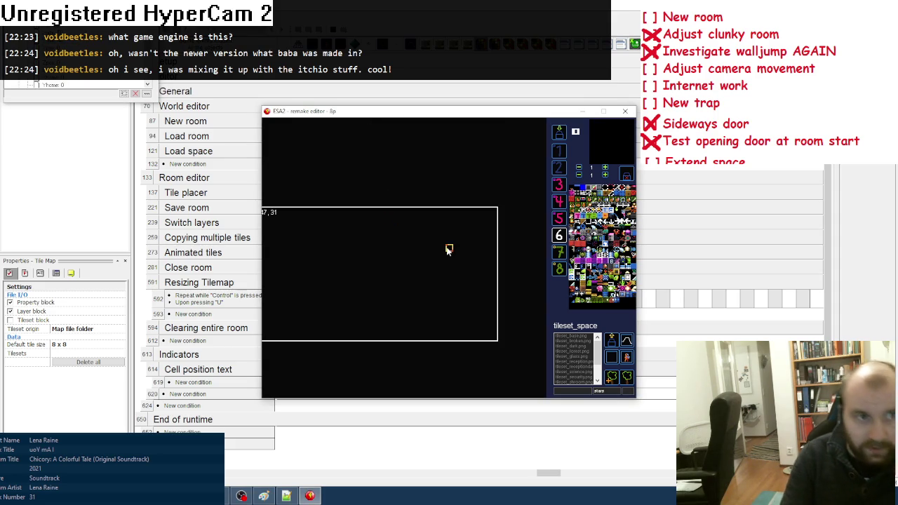
pyautogui.click(625, 111)
pyautogui.press('F8')
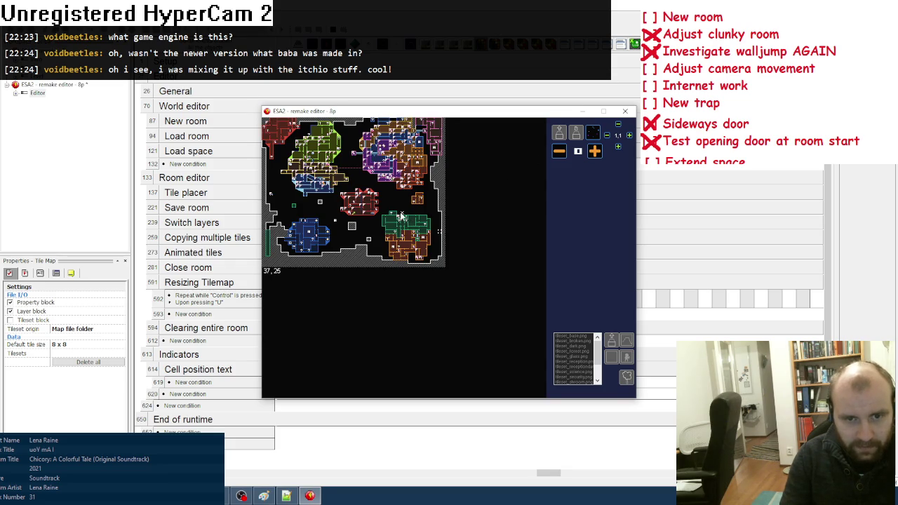
# Page through the rooms between 38,27 and 38,31 in the single-room editor
pyautogui.click(401, 216)
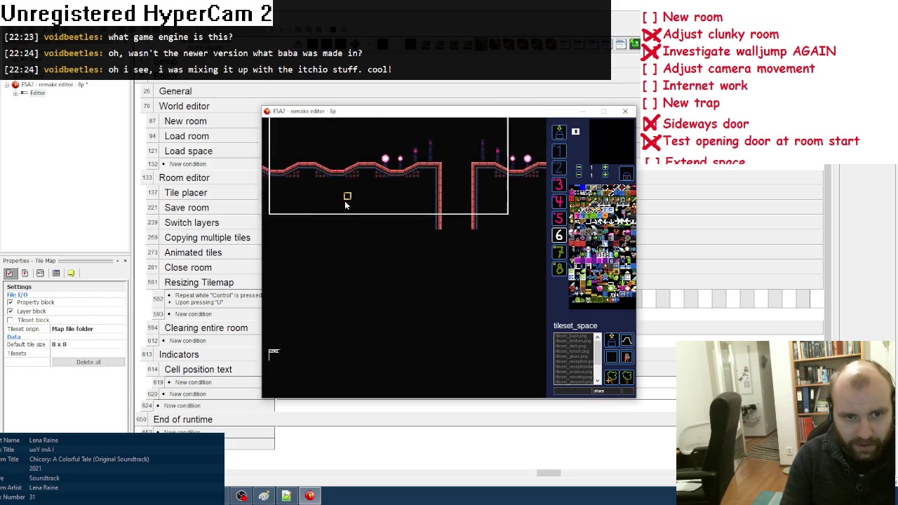
pyautogui.press('Down')
pyautogui.press('Down')
pyautogui.press('Down')
pyautogui.press('Down')
pyautogui.press('Down')
pyautogui.press('Up')
pyautogui.press('Up')
pyautogui.press('Up')
pyautogui.press('Down')
pyautogui.press('Down')
pyautogui.press('Down')
pyautogui.press('Down')
pyautogui.press('Up')
pyautogui.press('Up')
pyautogui.press('Down')
pyautogui.press('Up')
pyautogui.press('Up')
pyautogui.press('Up')
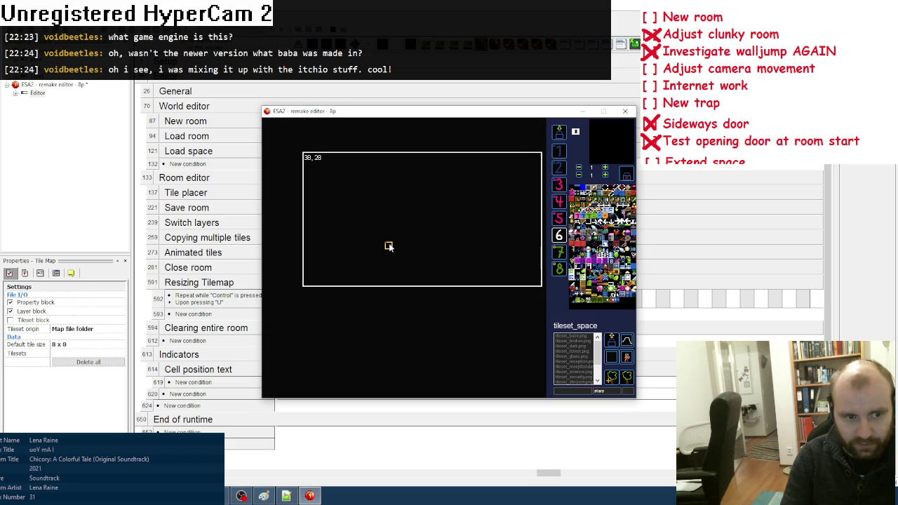
# Restart and close the editor, then open the map data file in a text editor
pyautogui.click(625, 111)
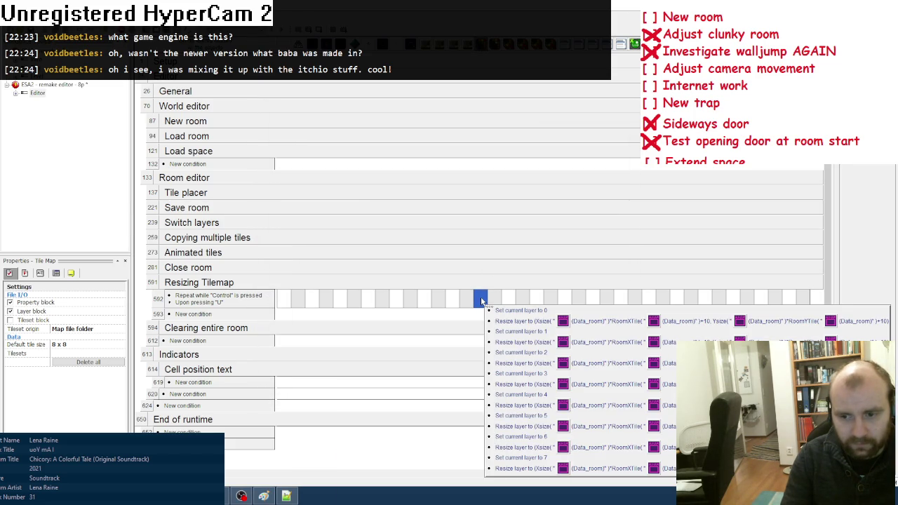
pyautogui.press('F7')
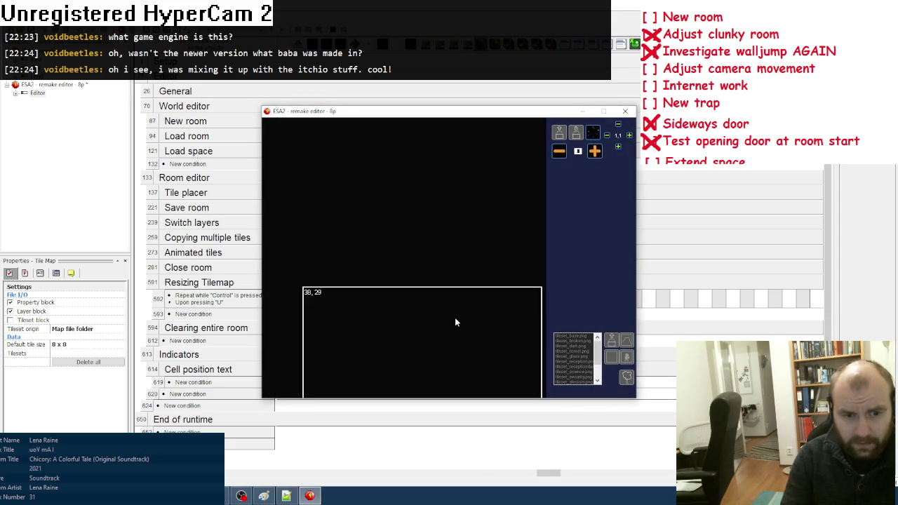
pyautogui.click(625, 111)
pyautogui.hotkey('alt', 'Tab')
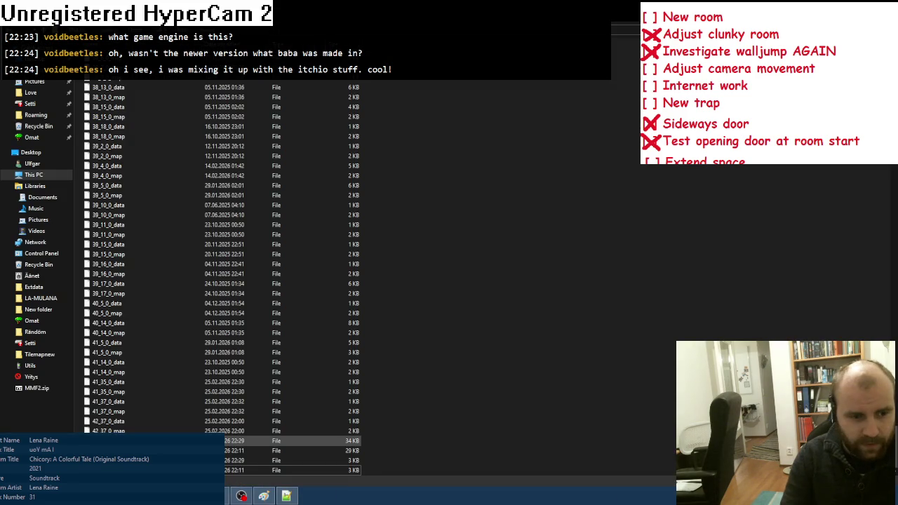
pyautogui.rightClick(121, 312)
pyautogui.click(150, 330)
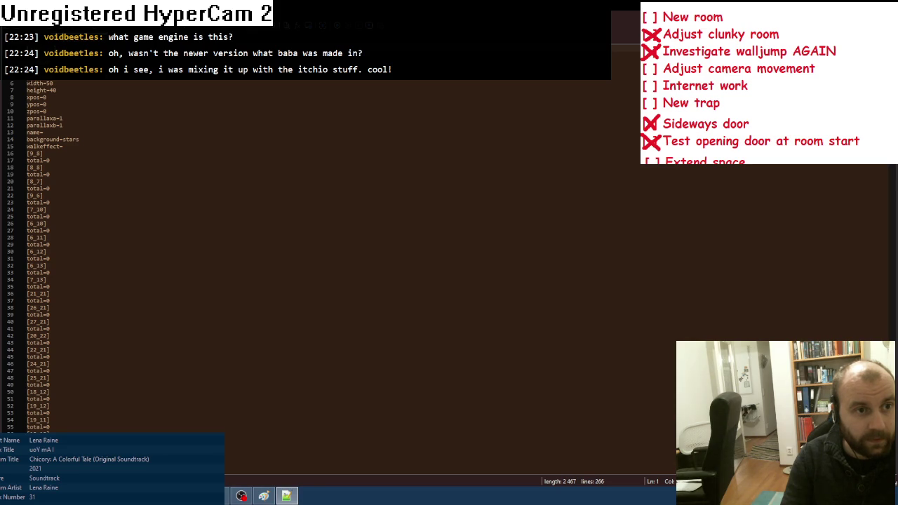
# Check the width=50 and height=40 lines, then return to the Fusion event editor
pyautogui.moveTo(27, 83); pyautogui.dragTo(56, 90)
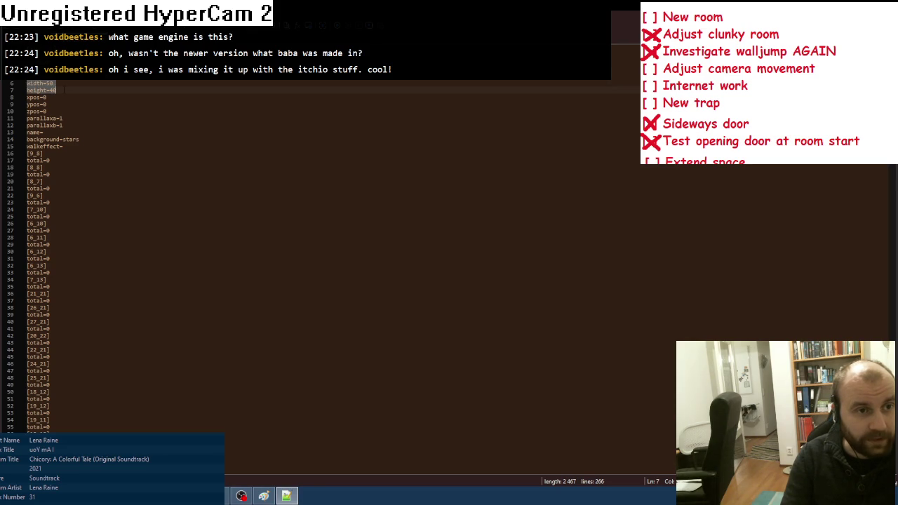
pyautogui.click(56, 90)
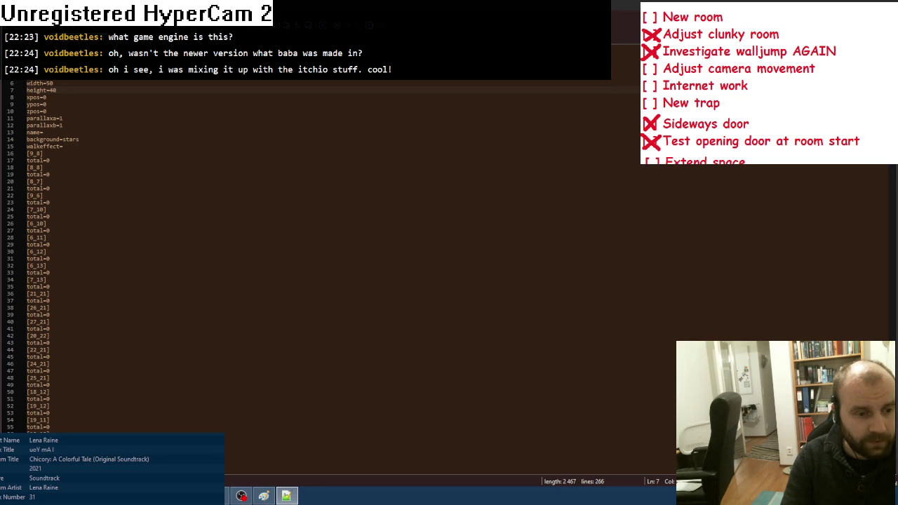
pyautogui.hotkey('alt', 'Tab')
pyautogui.moveTo(481, 300)
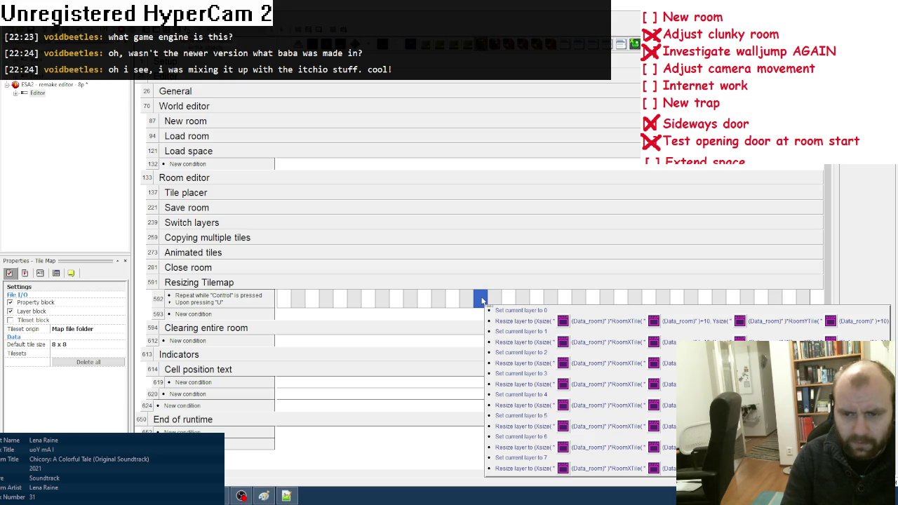
# Run the remake editor and add the Data_general object to the debugger
pyautogui.press('F7')
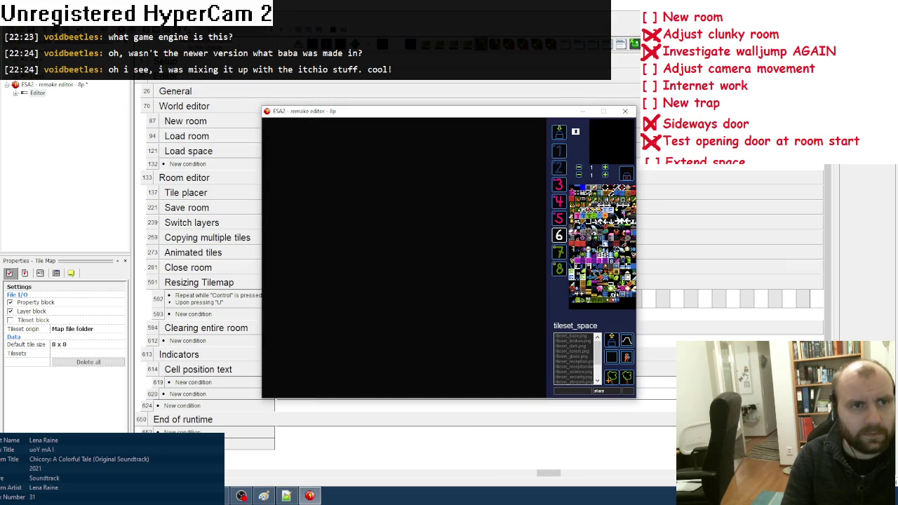
pyautogui.click(123, 93)
pyautogui.doubleClick(382, 195)
pyautogui.click(417, 232)
pyautogui.doubleClick(417, 253)
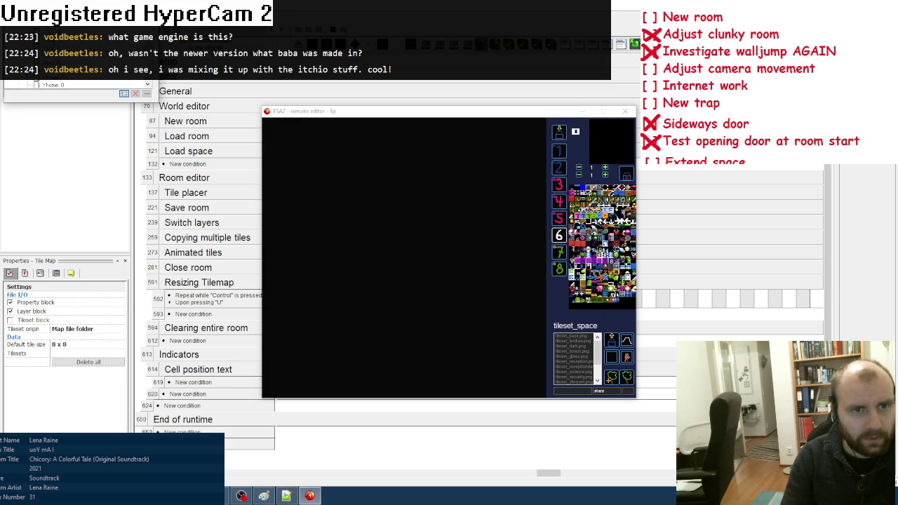
# Close the test run and expand the Load space event group
pyautogui.click(625, 111)
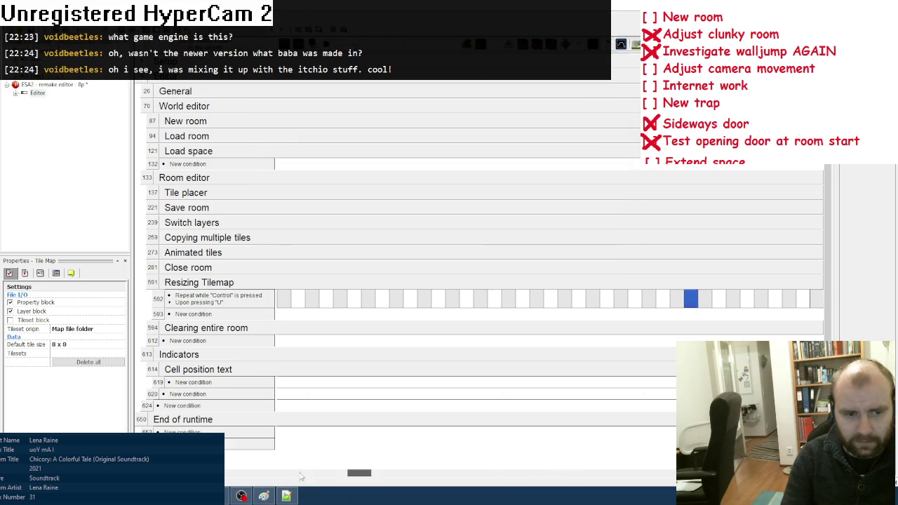
pyautogui.doubleClick(230, 199)
pyautogui.moveTo(482, 210)
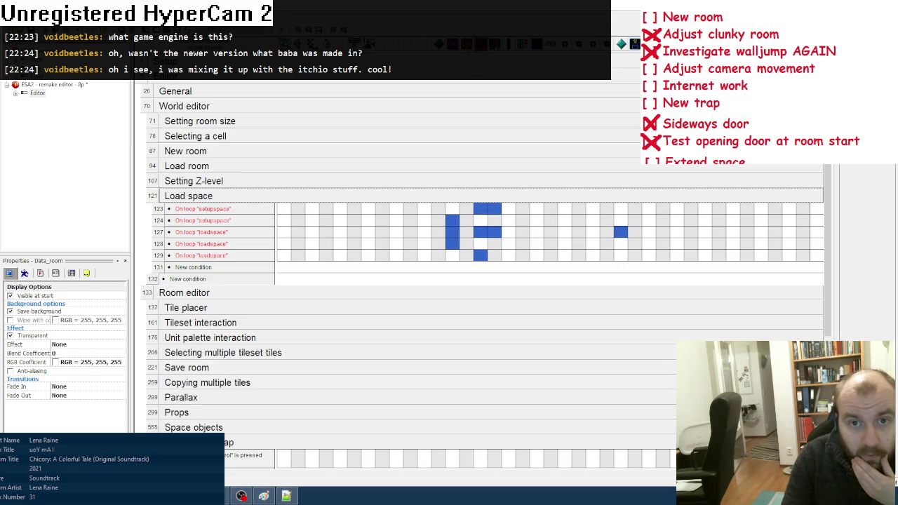
# Edit the Data_room object's SpaceHeight value, entering 4
pyautogui.click(56, 273)
pyautogui.scroll(-1, 75, 397)
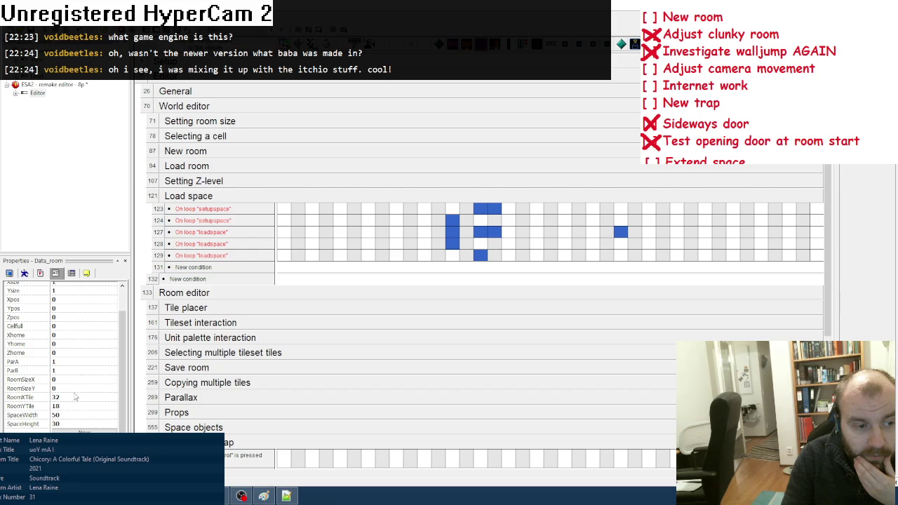
pyautogui.click(56, 423)
pyautogui.write('4')
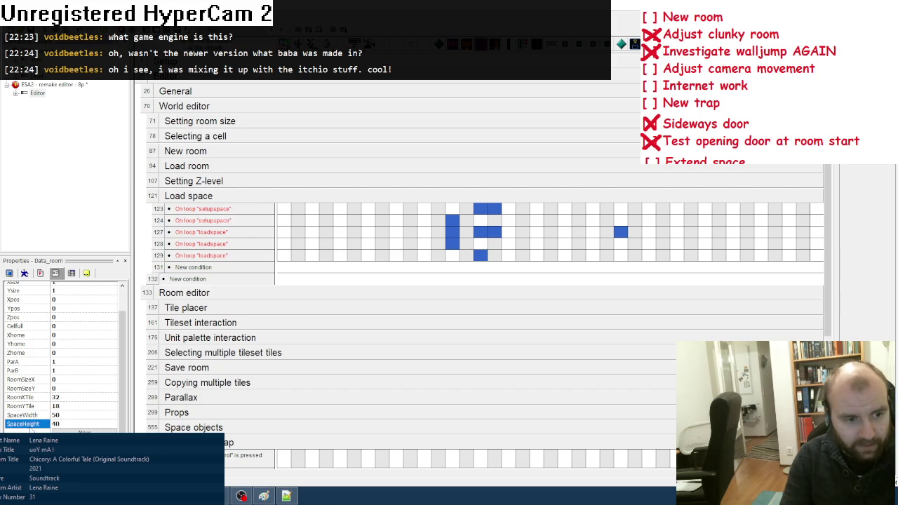
# Inspect the actions of the Load space and Tile Map events, then run the frame
pyautogui.doubleClick(481, 209)
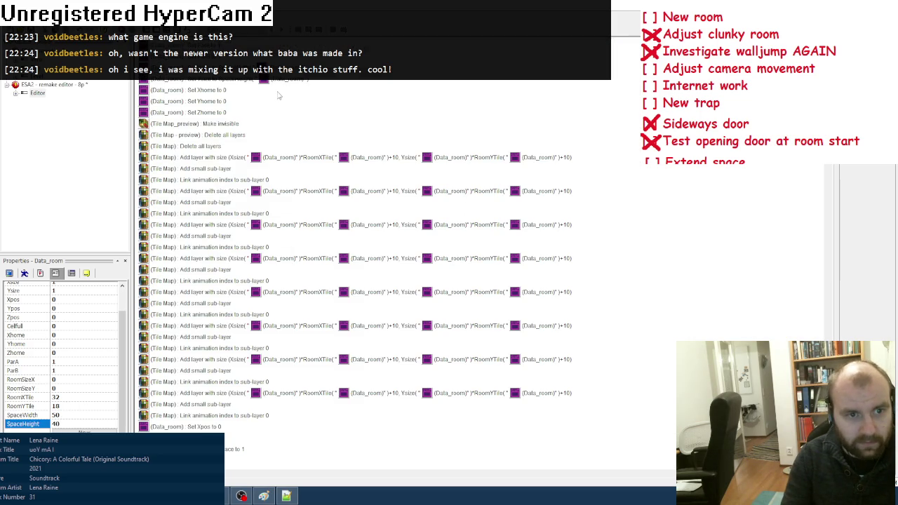
pyautogui.hotkey('ctrl', 'e')
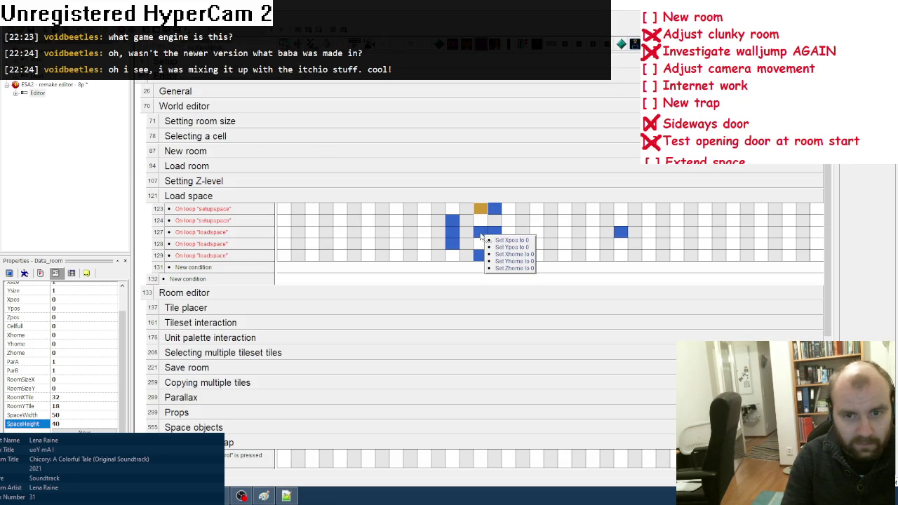
pyautogui.moveTo(481, 257)
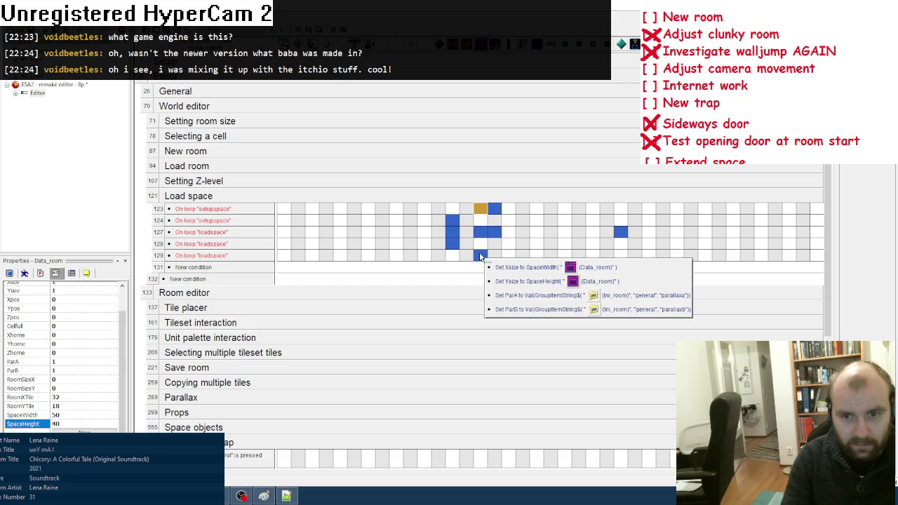
pyautogui.doubleClick(481, 257)
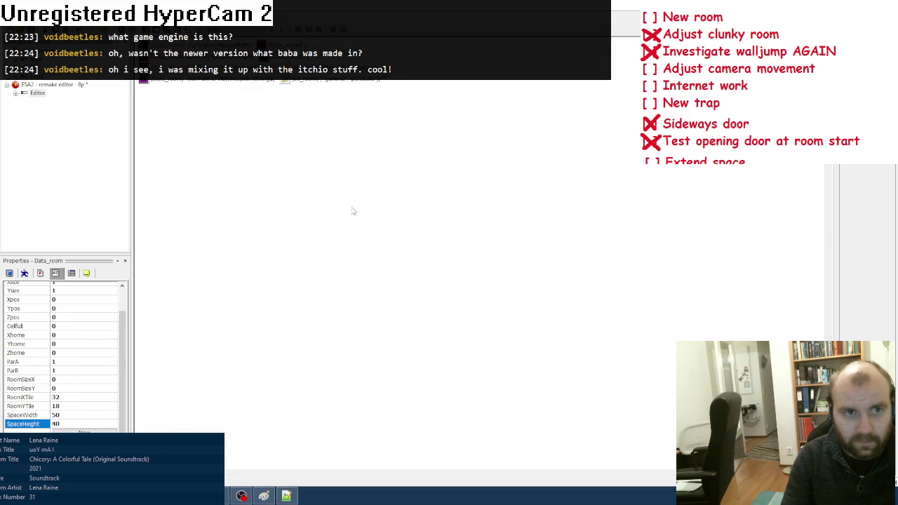
pyautogui.hotkey('ctrl', 'e')
pyautogui.doubleClick(478, 247)
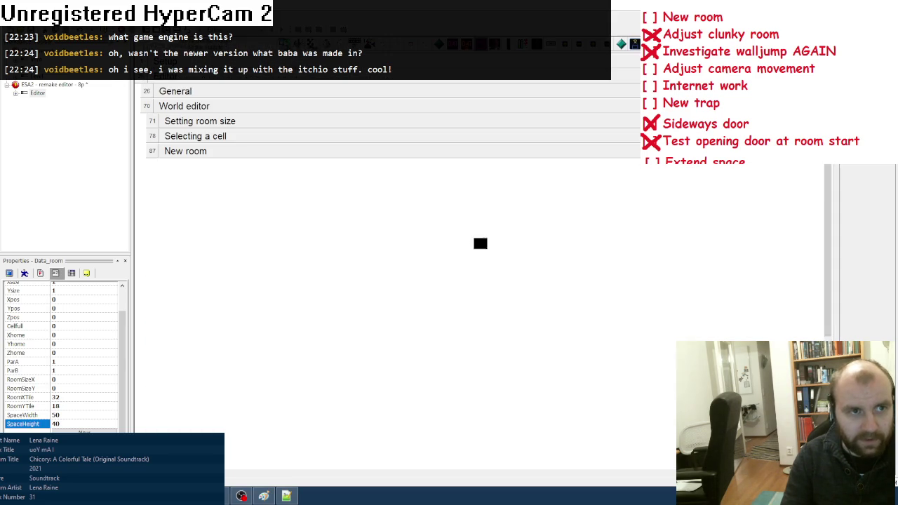
pyautogui.hotkey('ctrl', 'e')
pyautogui.press('F8')
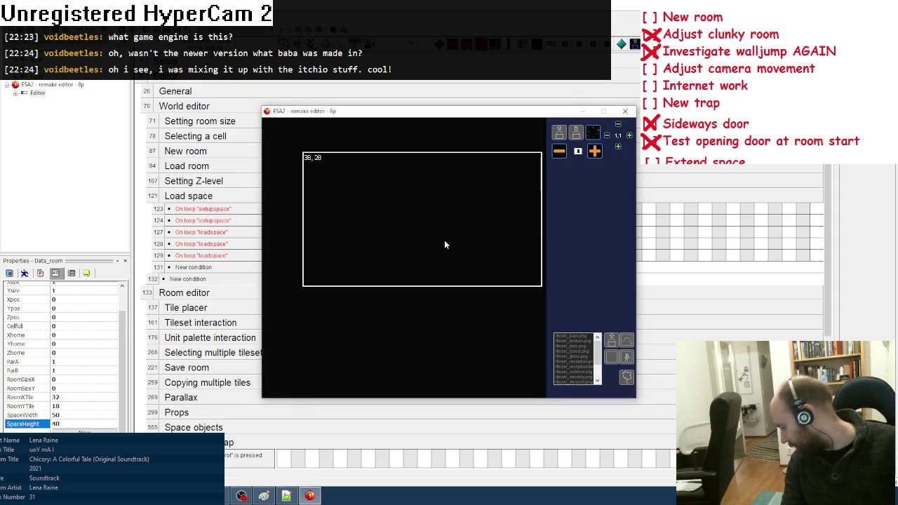
# Bring up the tile palette and move the view down, then back up-left through the space
pyautogui.click(593, 132)
pyautogui.press('Down')
pyautogui.press('Down')
pyautogui.press('Down')
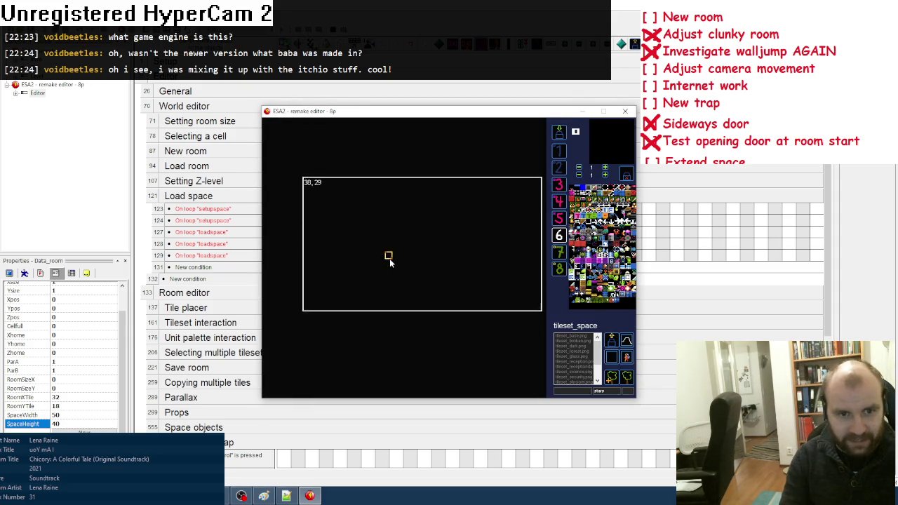
pyautogui.press('Down')
pyautogui.press('Down')
pyautogui.press('Down')
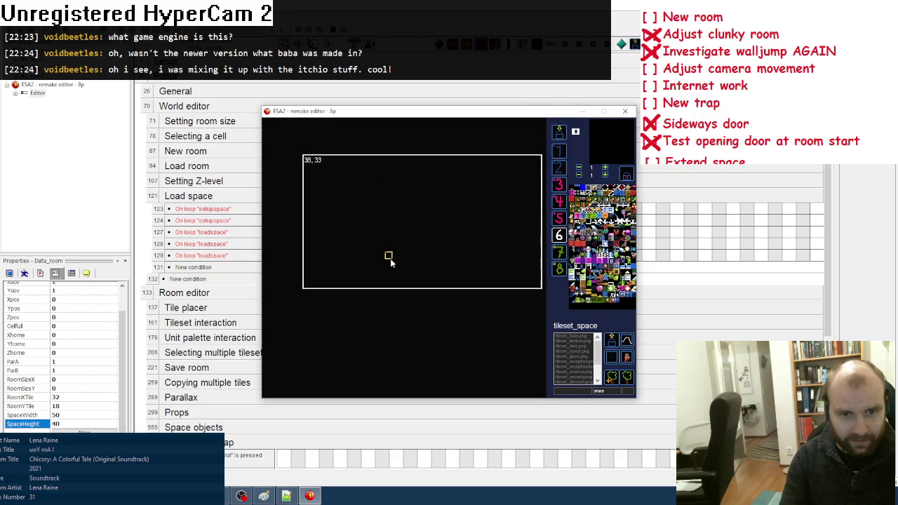
pyautogui.press('Down')
pyautogui.press('Down')
pyautogui.press('Down')
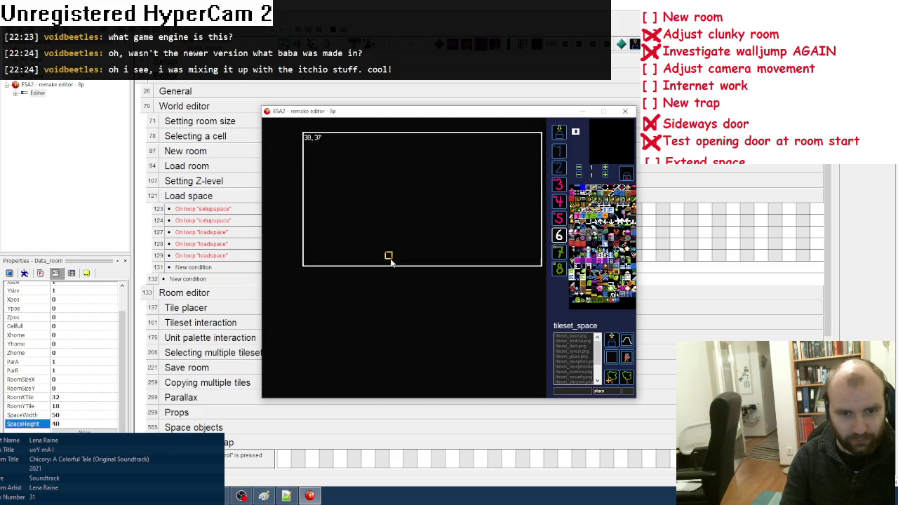
pyautogui.press('Left')
pyautogui.press('Up')
pyautogui.press('Up')
pyautogui.press('Left')
pyautogui.press('Left')
pyautogui.press('Up')
pyautogui.press('Up')
pyautogui.press('Up')
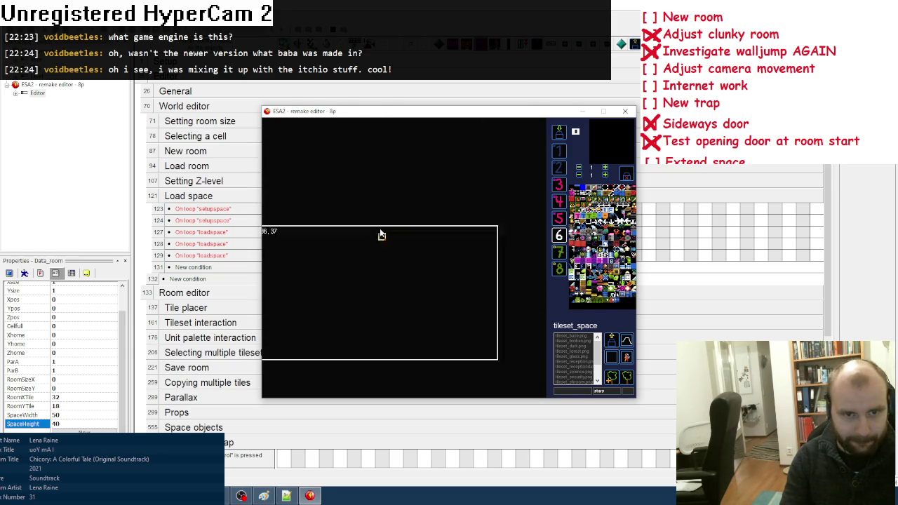
# Zoom out to the world map, jump into a room, and close the test run
pyautogui.press('m')
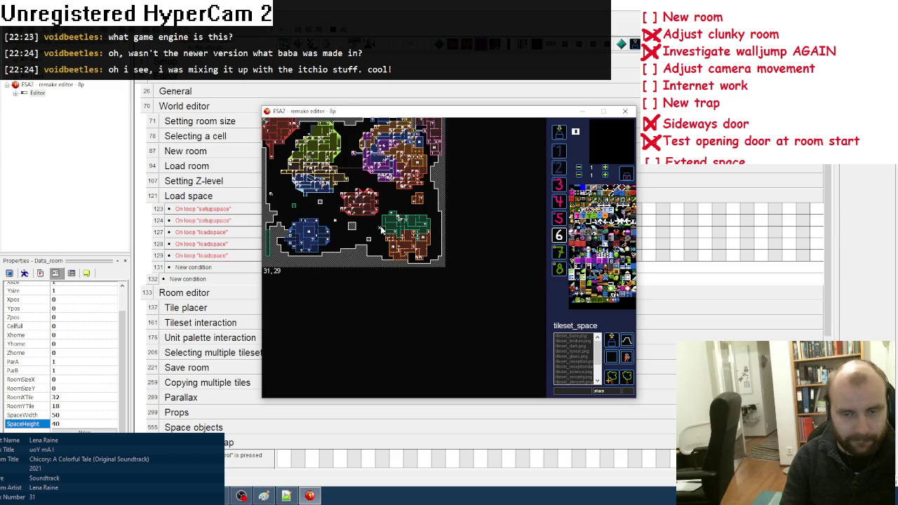
pyautogui.click(418, 257)
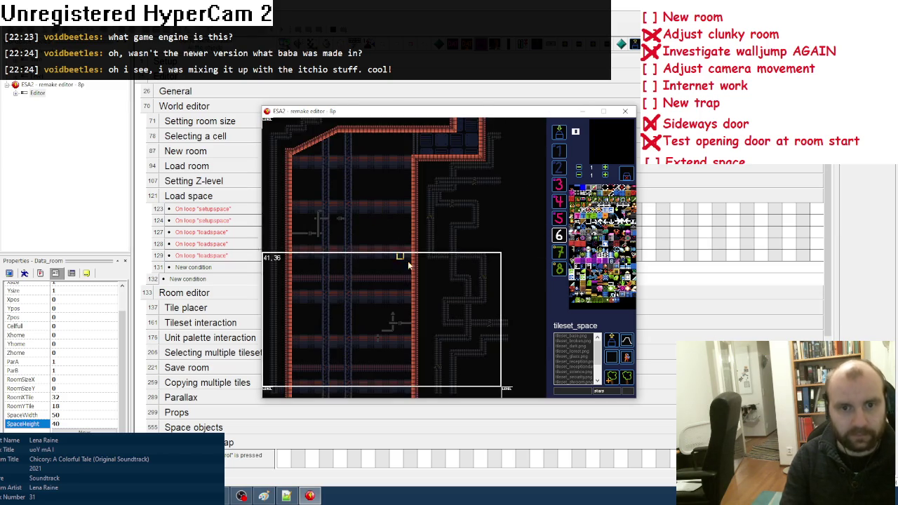
pyautogui.click(625, 110)
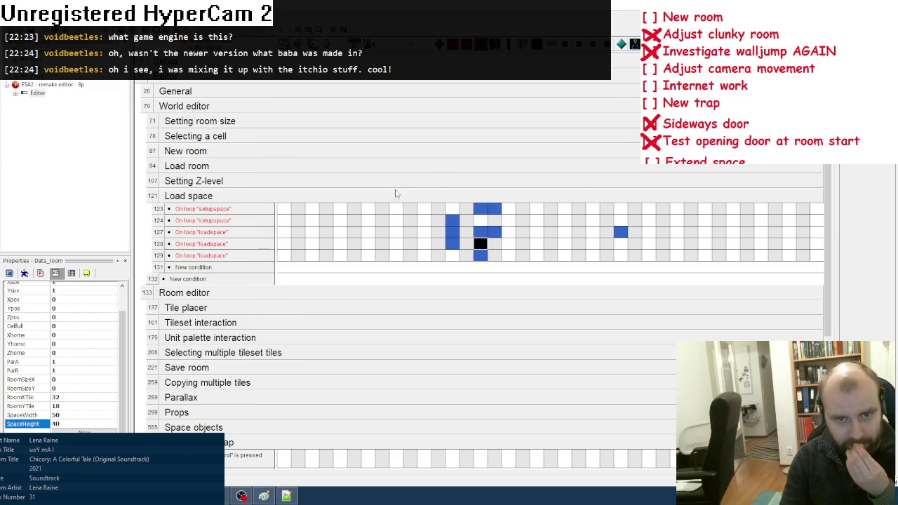
# Collapse the Load space group and cross off Extend space on the Paint checklist
pyautogui.click(395, 195)
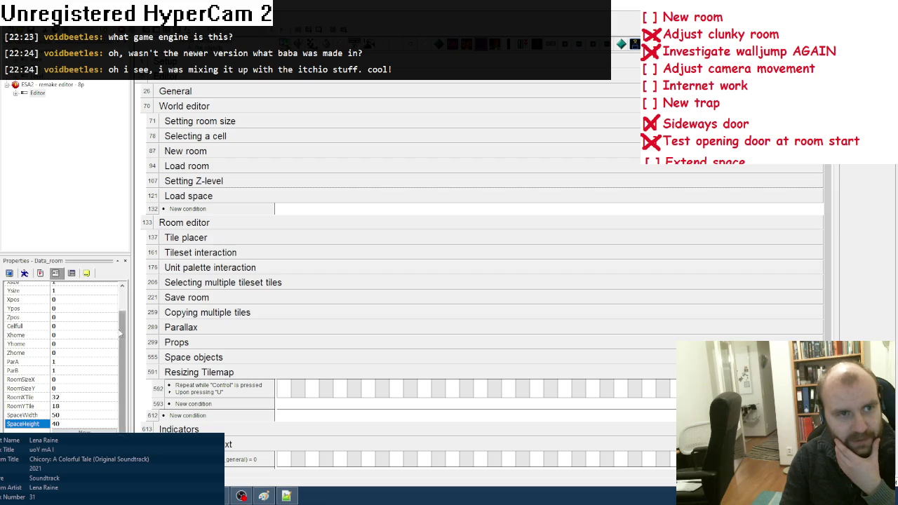
pyautogui.click(263, 496)
pyautogui.moveTo(9, 258); pyautogui.dragTo(31, 237)
pyautogui.moveTo(17, 236); pyautogui.dragTo(30, 255)
pyautogui.hotkey('alt', 'Tab')
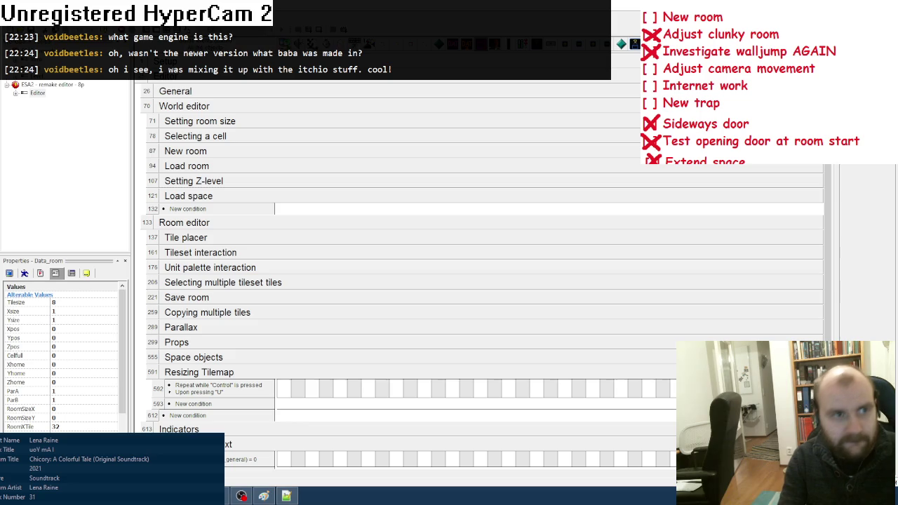
# Open the notes frame and start editing the to-do text object
pyautogui.doubleClick(37, 93)
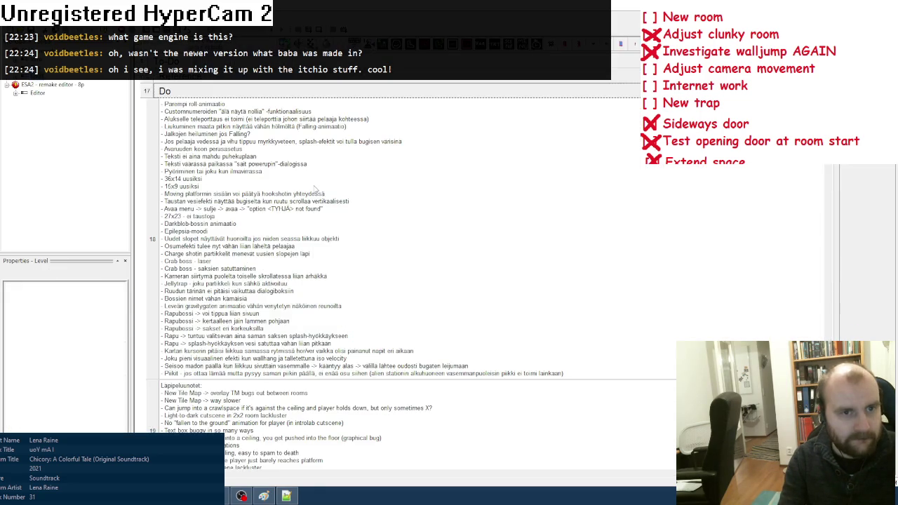
pyautogui.rightClick(313, 184)
pyautogui.click(331, 193)
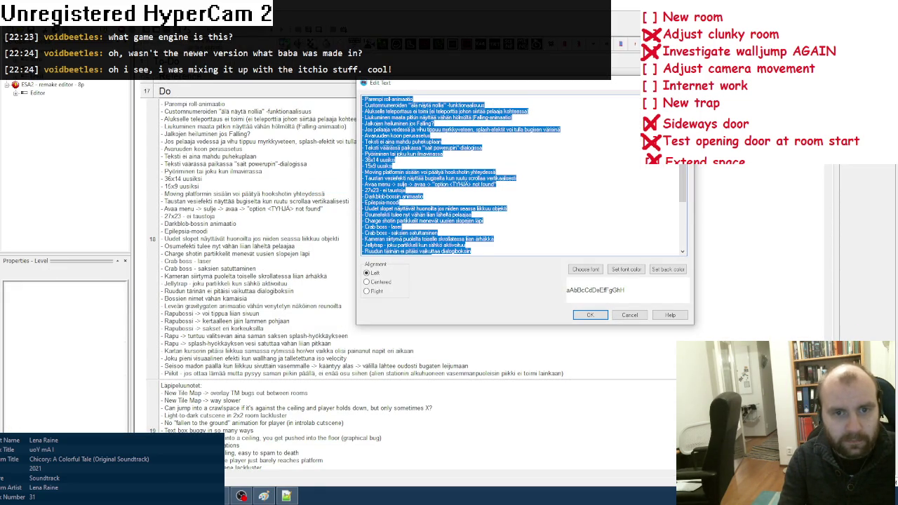
# Remove the 'Avaruuden koon perusasetus' line from the to-do text
pyautogui.click(443, 135)
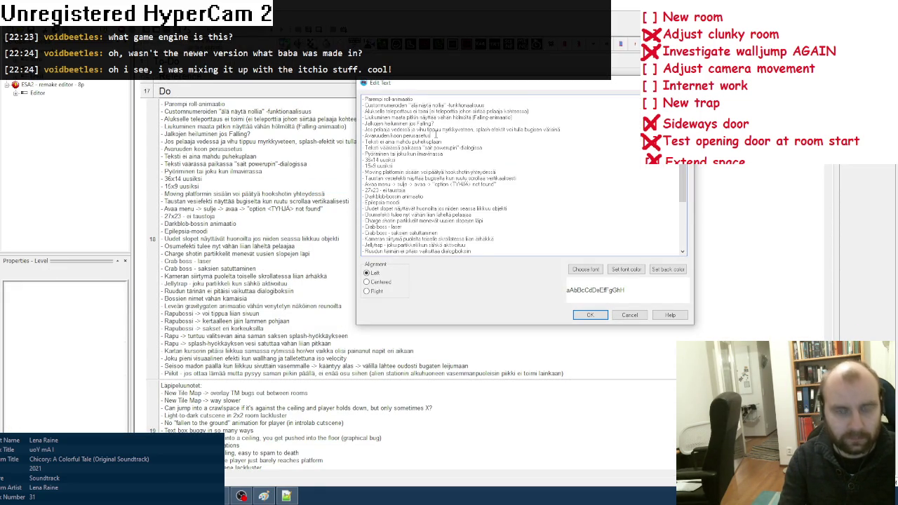
pyautogui.moveTo(443, 135); pyautogui.dragTo(342, 139)
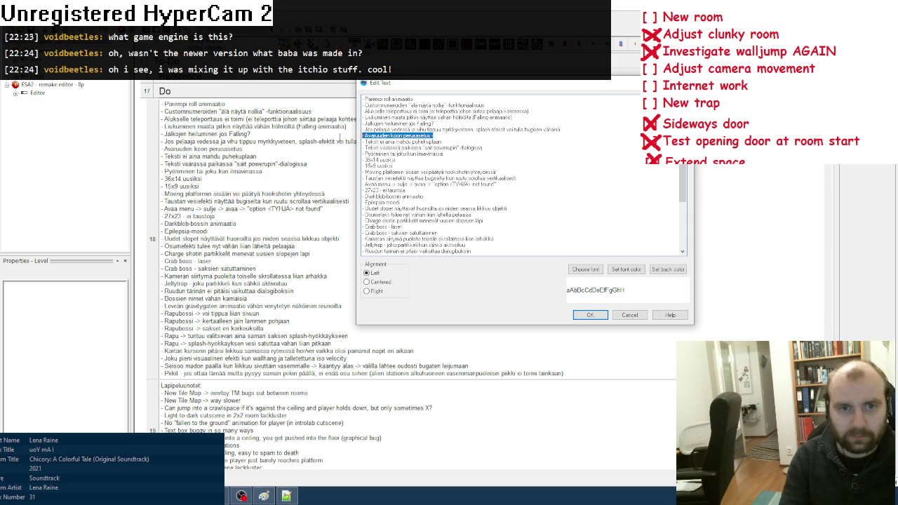
pyautogui.press('BackSpace')
pyautogui.press('BackSpace')
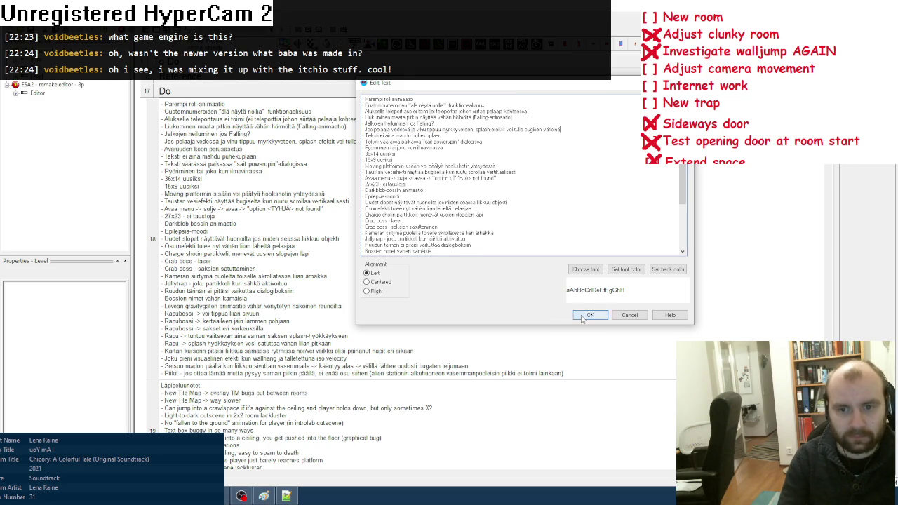
pyautogui.click(576, 319)
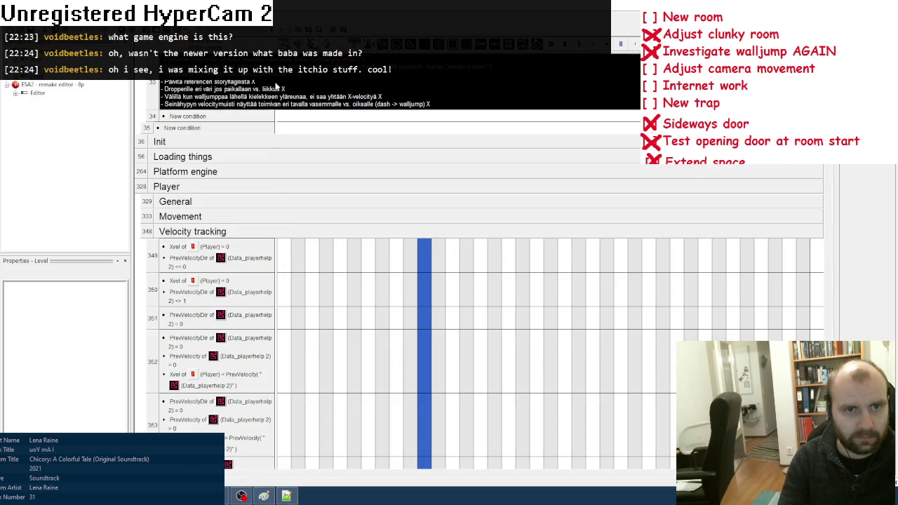
# Add the task to the finished-tasks comment, then collapse the Do and Done groups
pyautogui.doubleClick(265, 95)
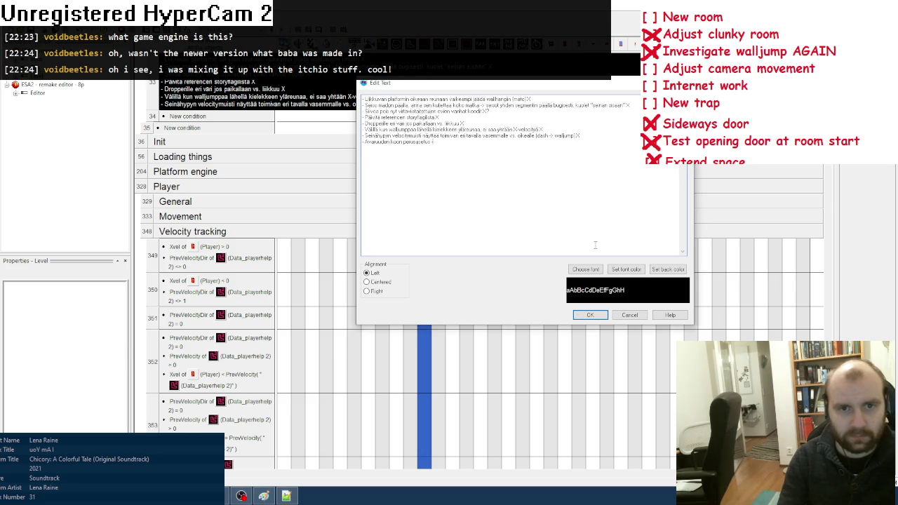
pyautogui.click(589, 315)
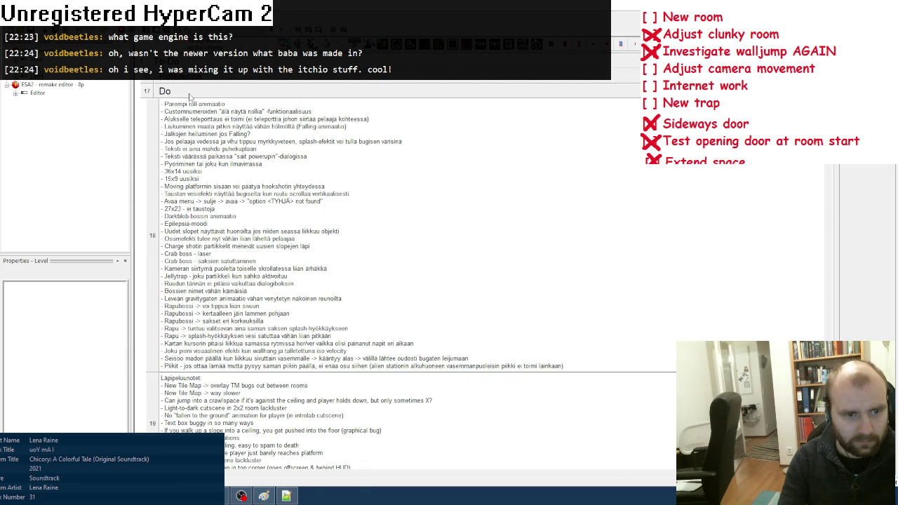
pyautogui.click(200, 89)
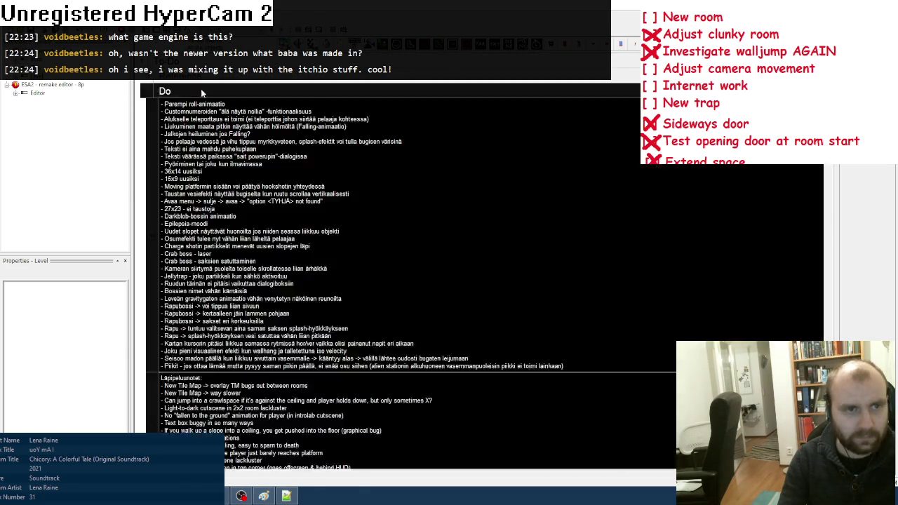
pyautogui.click(205, 107)
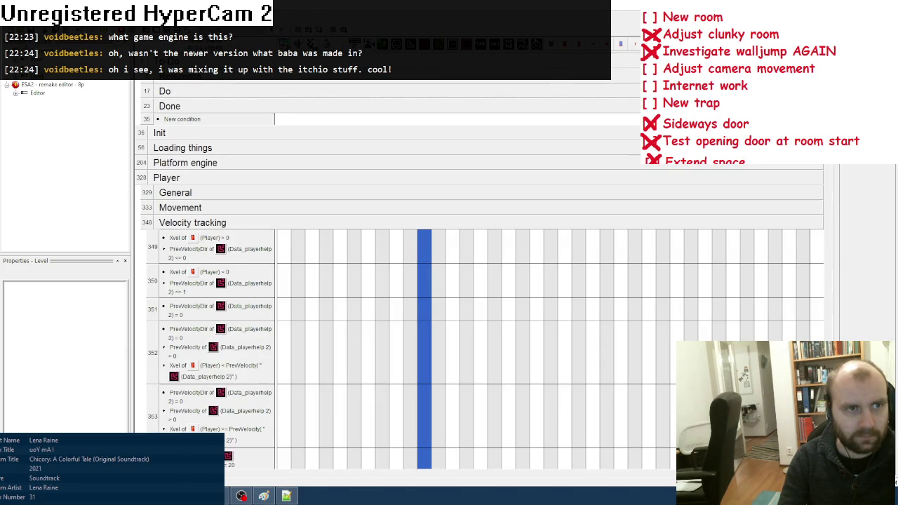
# Review the to-do checklist in Paint, then open the Editor frame's layout
pyautogui.click(264, 495)
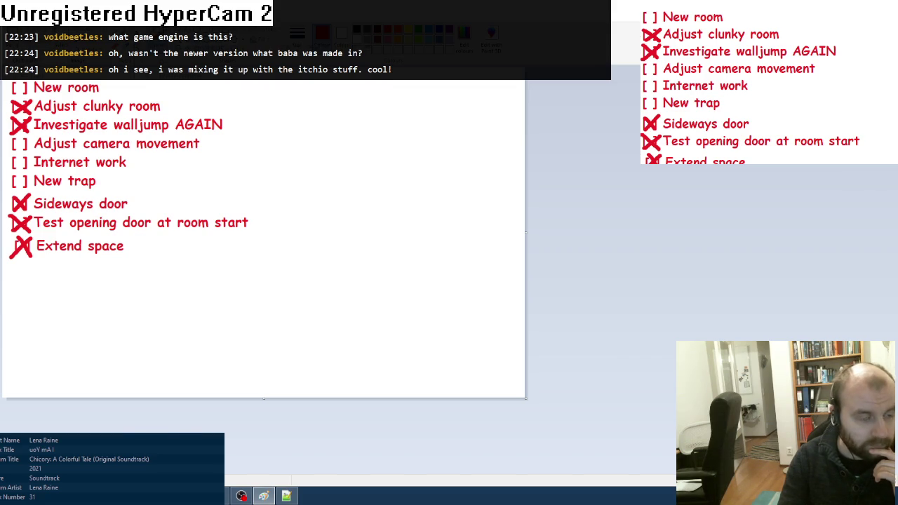
pyautogui.hotkey('alt', 'Tab')
pyautogui.doubleClick(38, 93)
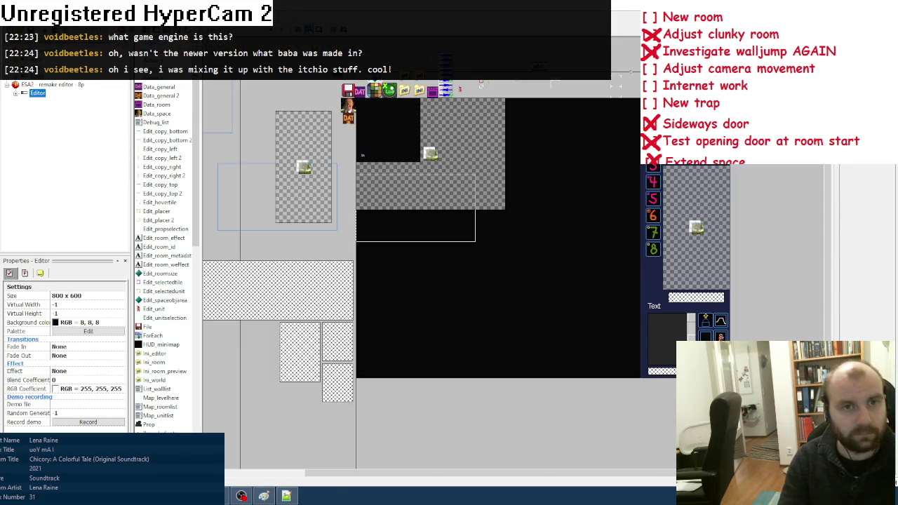
# Run the frame and pan to empty space, then close it and open Aseprite's recent files
pyautogui.press('F8')
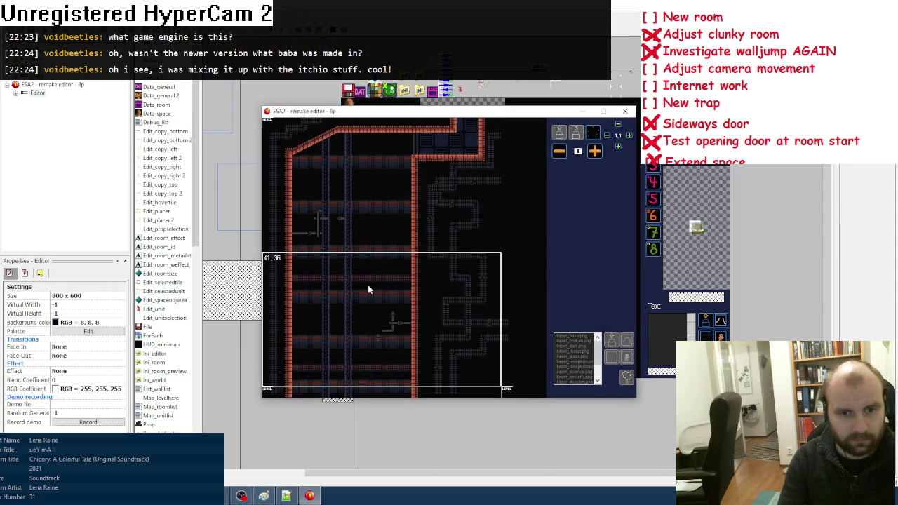
pyautogui.scroll(-3, 368, 281)
pyautogui.moveTo(367, 281)
pyautogui.mouseDown()
pyautogui.moveTo(383, 354)
pyautogui.moveTo(393, 317)
pyautogui.moveTo(477, 267)
pyautogui.mouseUp()
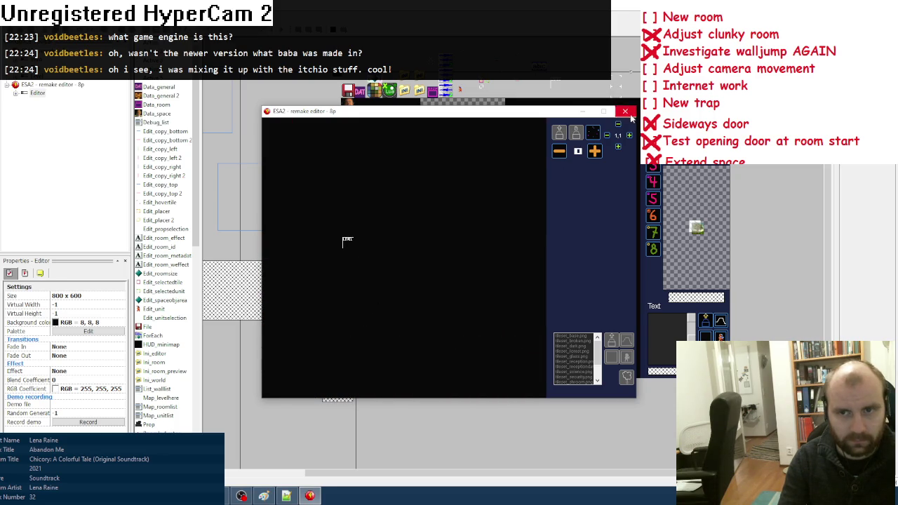
pyautogui.click(625, 111)
pyautogui.hotkey('alt', 'Tab')
pyautogui.hotkey('alt', 'f')
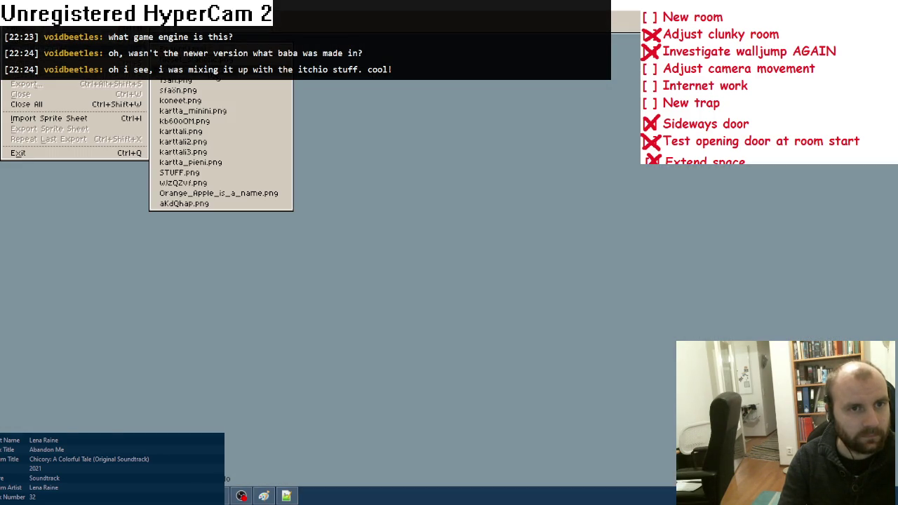
pyautogui.press('Return')
pyautogui.scroll(3, 528, 250)
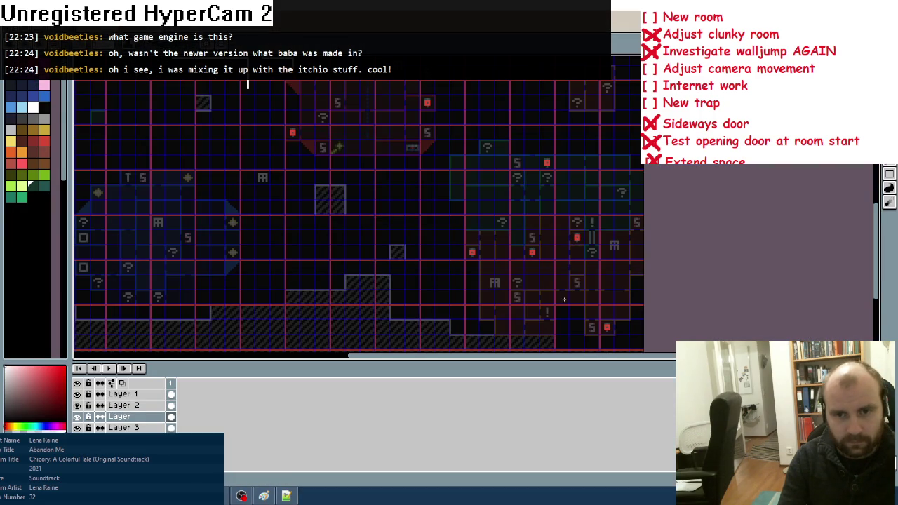
pyautogui.scroll(1, 564, 300)
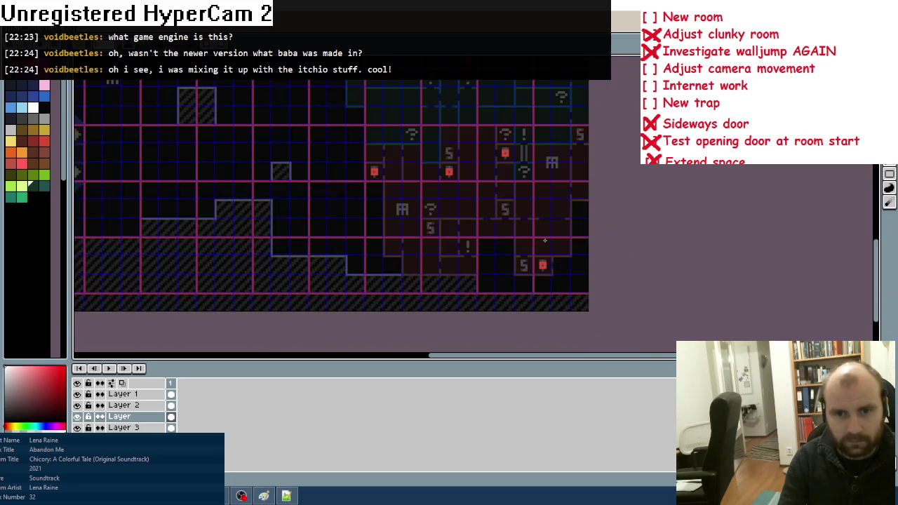
pyautogui.scroll(-1, 545, 240)
pyautogui.scroll(-3, 429, 168)
pyautogui.scroll(3, 430, 168)
pyautogui.click(123, 394)
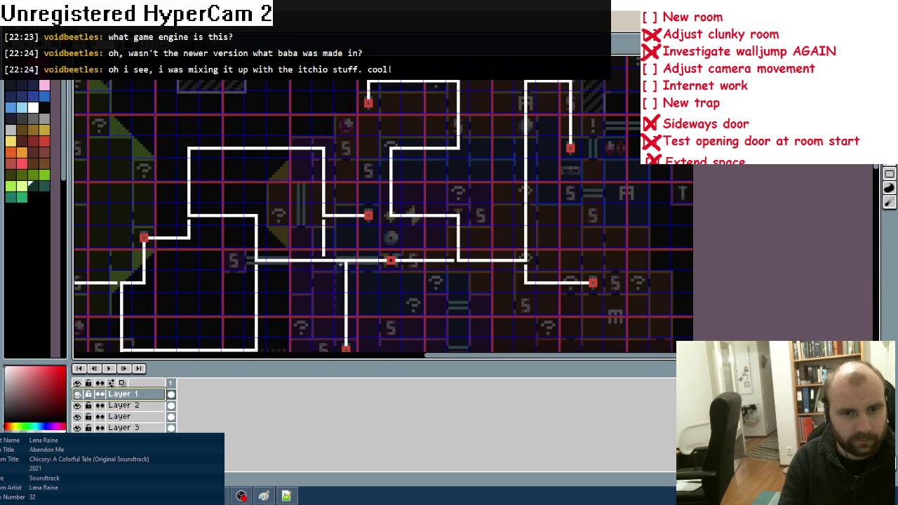
pyautogui.scroll(-3, 337, 267)
pyautogui.scroll(2, 421, 273)
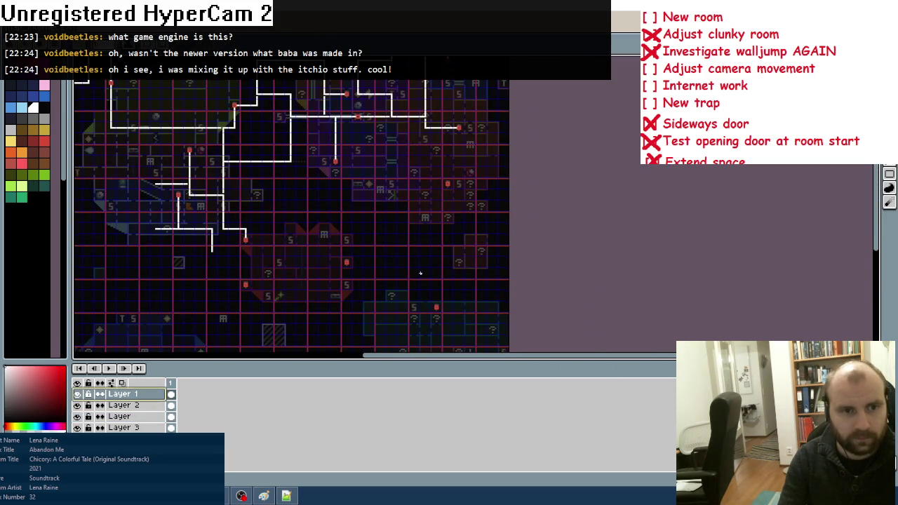
pyautogui.moveTo(421, 273); pyautogui.dragTo(441, 229)
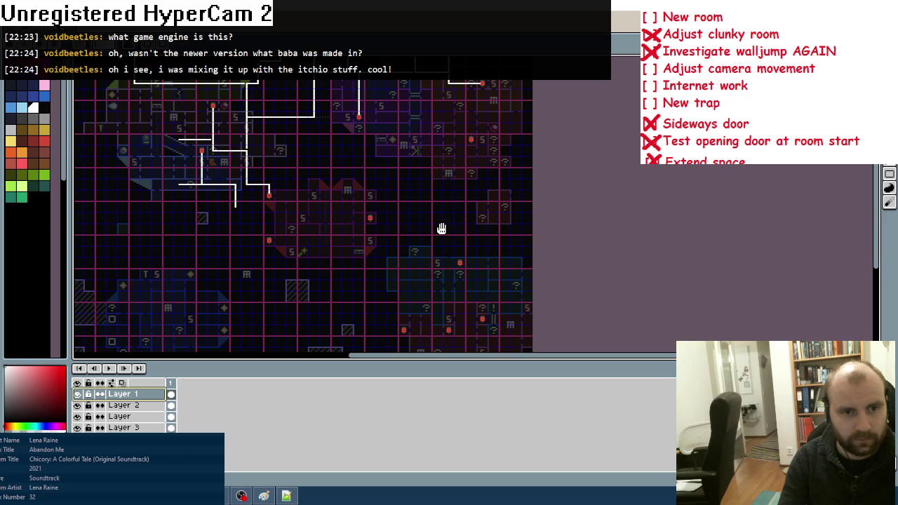
pyautogui.moveTo(479, 234); pyautogui.dragTo(465, 263)
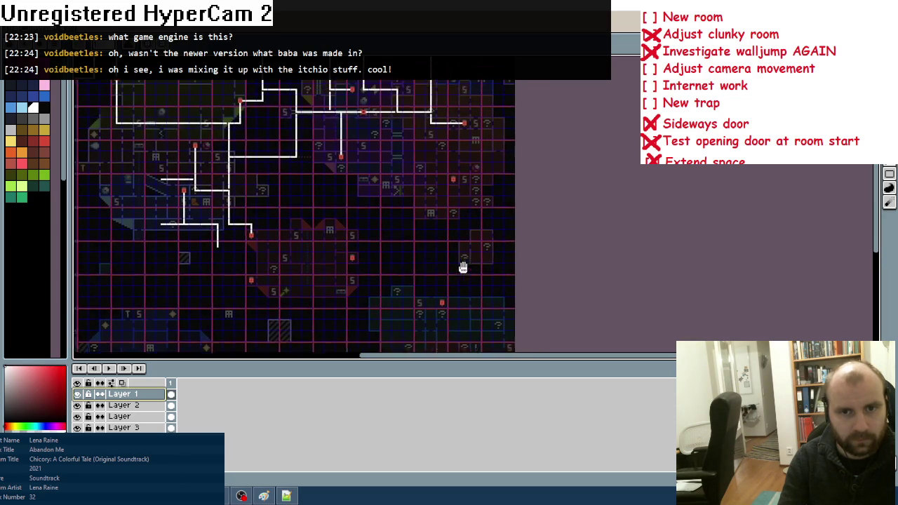
pyautogui.scroll(2, 463, 224)
pyautogui.scroll(1, 452, 187)
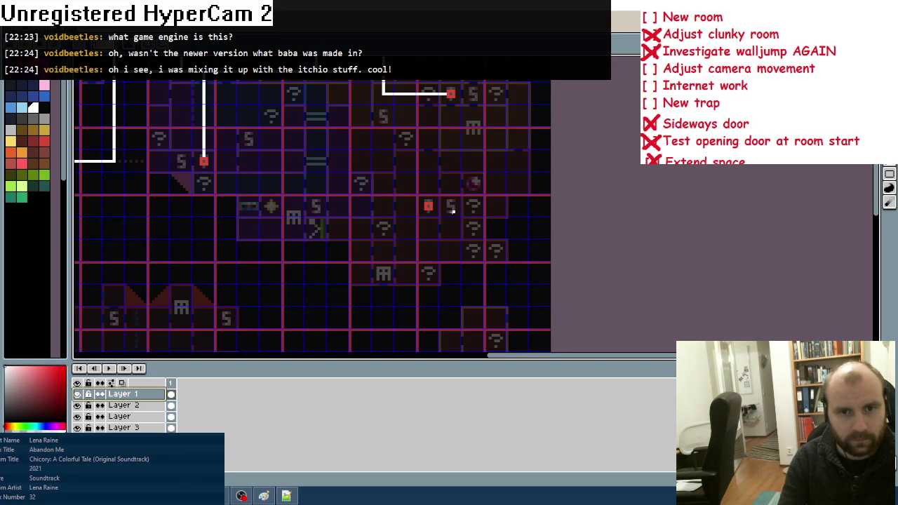
pyautogui.moveTo(447, 214); pyautogui.dragTo(443, 240)
pyautogui.scroll(2, 437, 214)
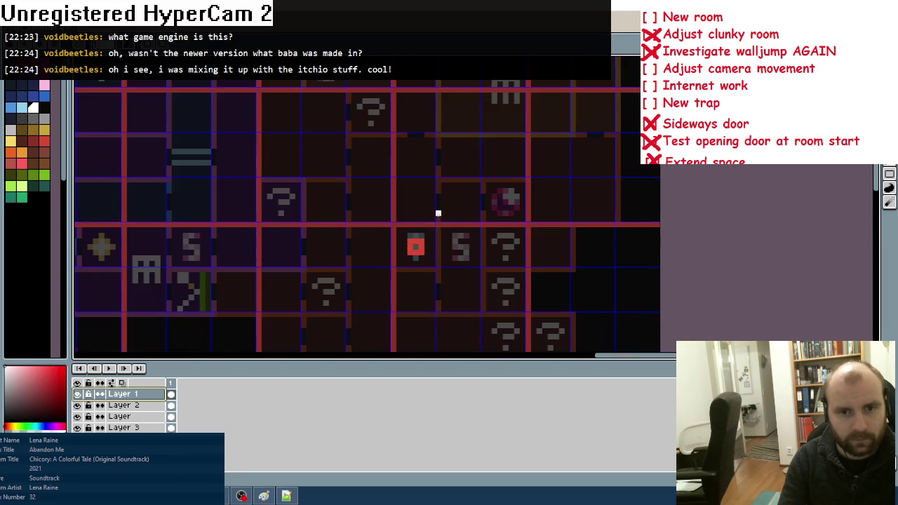
pyautogui.scroll(-2, 420, 264)
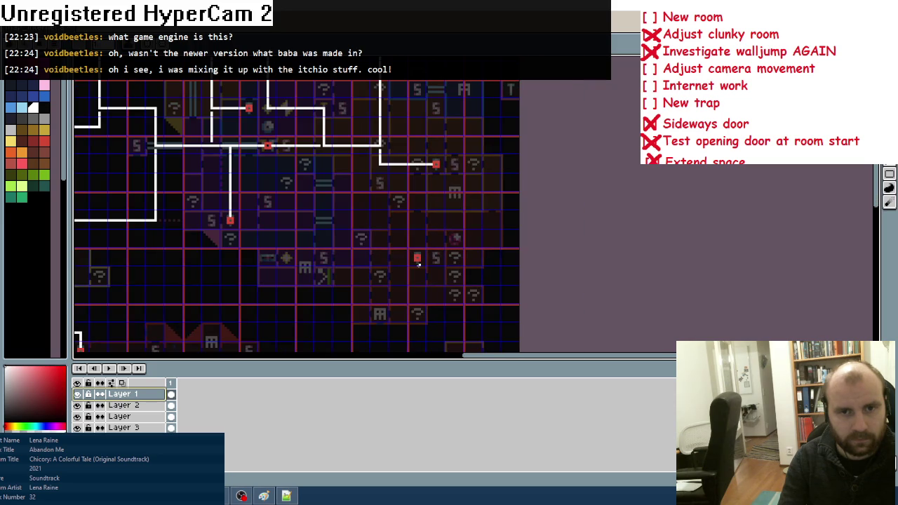
pyautogui.moveTo(420, 290)
pyautogui.mouseDown()
pyautogui.moveTo(469, 204)
pyautogui.moveTo(454, 145)
pyautogui.mouseUp()
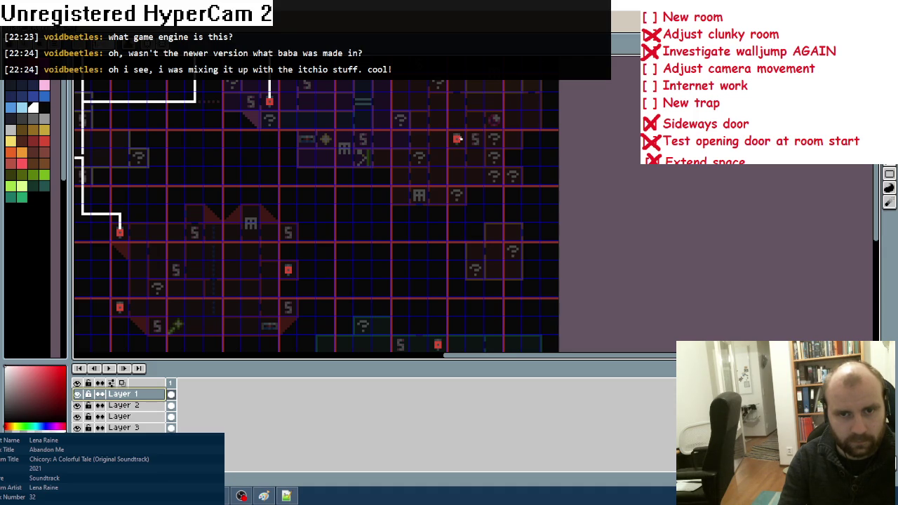
# Draw a white path down from the stub, then left to end at a red room marker
pyautogui.moveTo(474, 139); pyautogui.dragTo(476, 342)
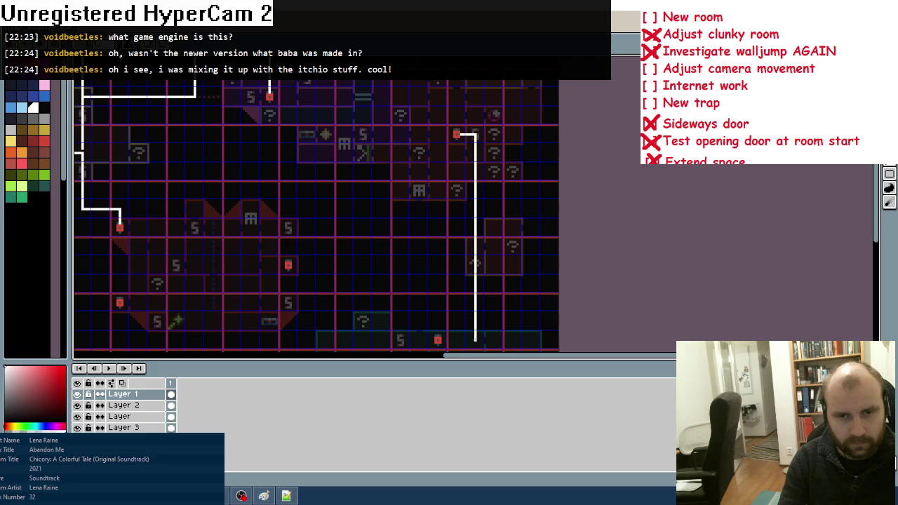
pyautogui.moveTo(475, 340)
pyautogui.mouseDown()
pyautogui.moveTo(475, 176)
pyautogui.moveTo(475, 209)
pyautogui.moveTo(538, 209)
pyautogui.moveTo(531, 340)
pyautogui.moveTo(456, 196)
pyautogui.mouseUp()
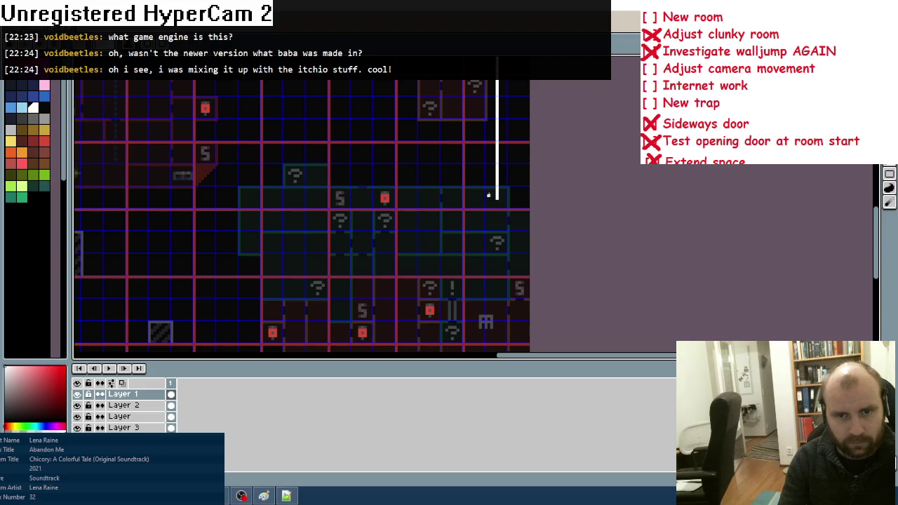
pyautogui.moveTo(497, 199)
pyautogui.mouseDown()
pyautogui.moveTo(429, 198)
pyautogui.moveTo(429, 309)
pyautogui.mouseUp()
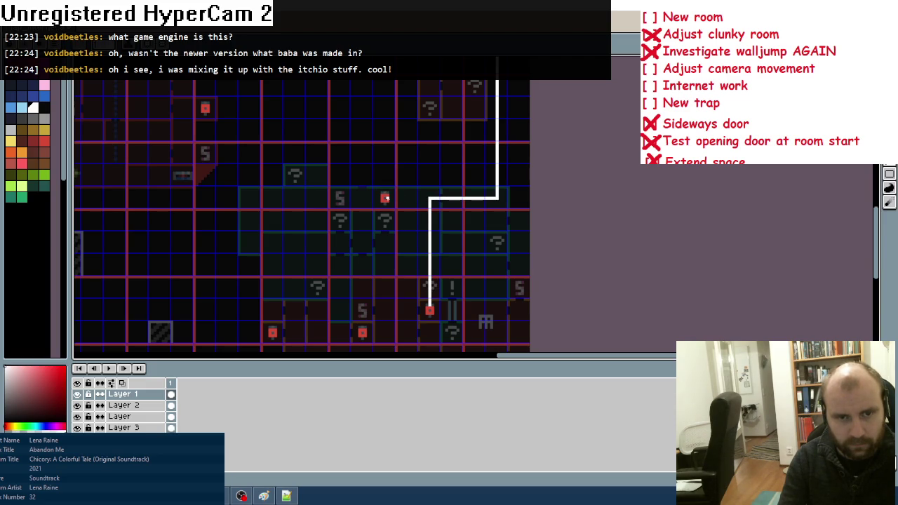
pyautogui.click(388, 198)
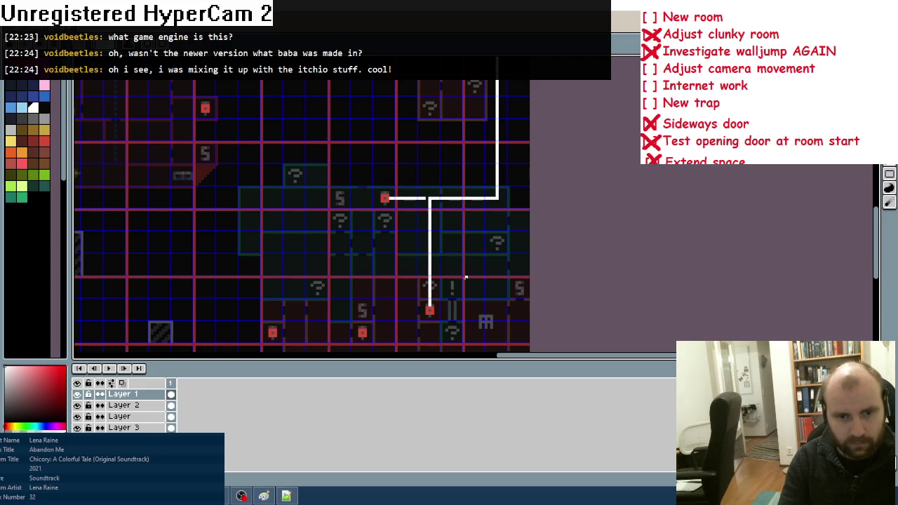
pyautogui.scroll(-1, 465, 277)
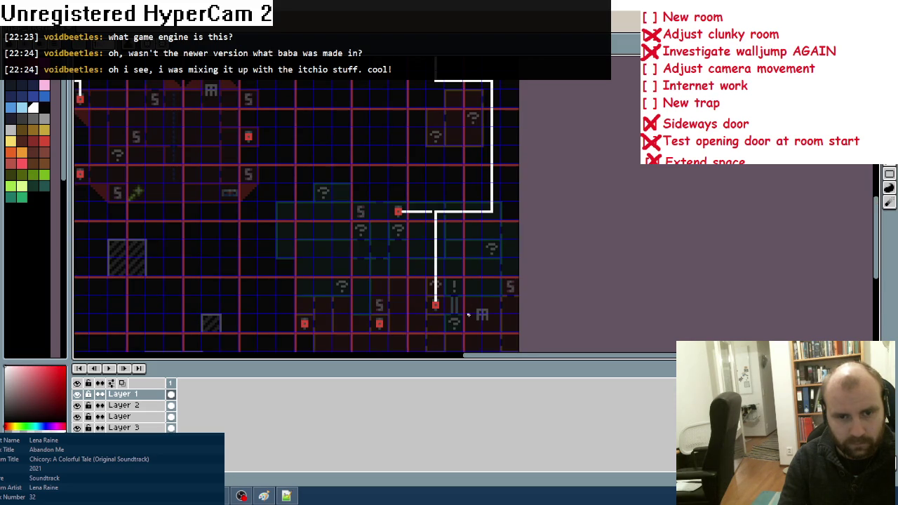
pyautogui.moveTo(463, 311)
pyautogui.mouseDown()
pyautogui.moveTo(453, 200)
pyautogui.moveTo(450, 232)
pyautogui.mouseUp()
pyautogui.scroll(1, 454, 187)
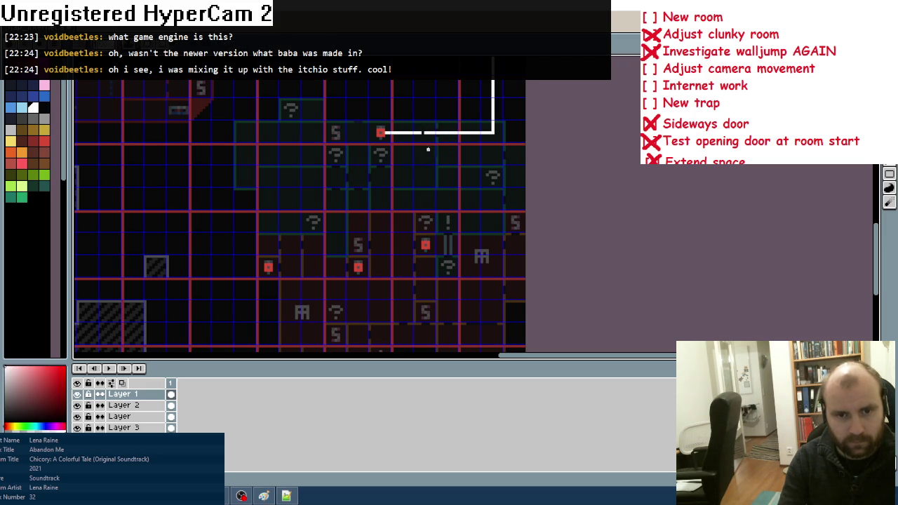
# Add white paths left from the red marker and down from the upper line, then zoom out
pyautogui.moveTo(419, 244); pyautogui.dragTo(377, 245)
pyautogui.moveTo(447, 133); pyautogui.dragTo(446, 264)
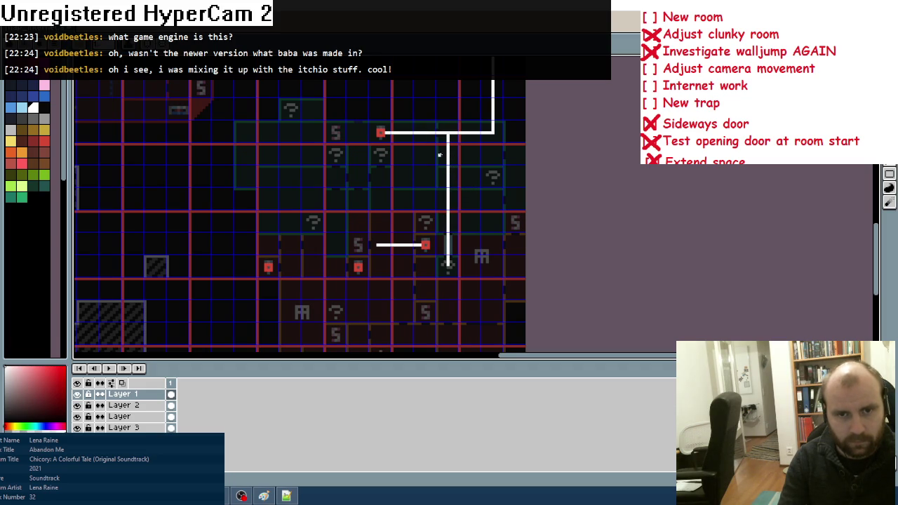
pyautogui.keyDown('alt'); pyautogui.click(446, 247); pyautogui.keyUp('alt')
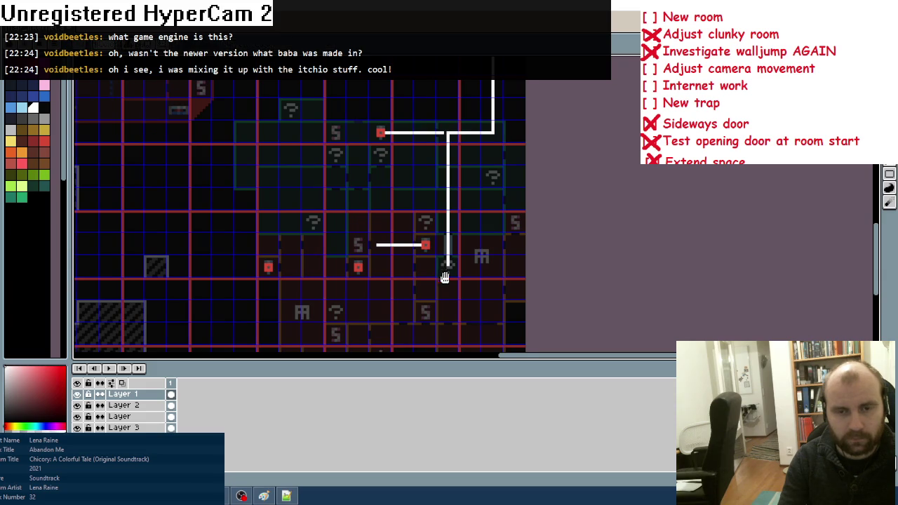
pyautogui.moveTo(447, 277); pyautogui.dragTo(442, 238)
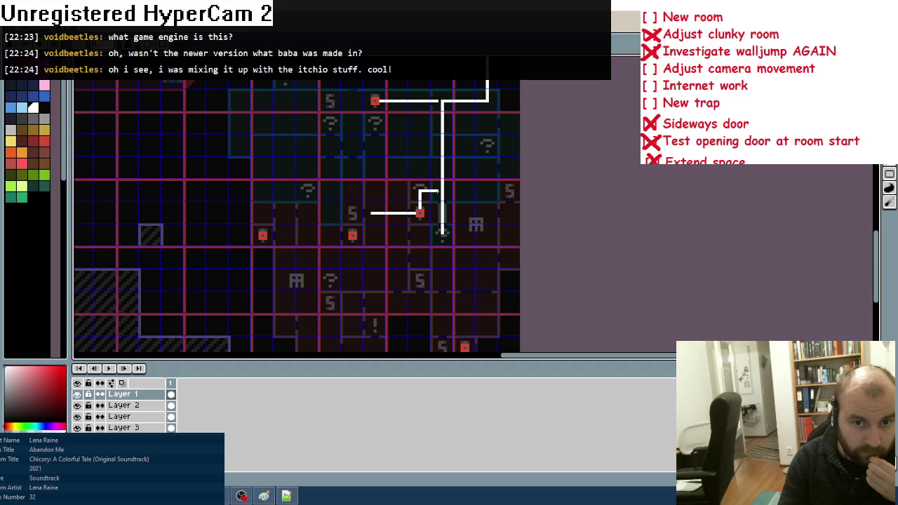
pyautogui.moveTo(459, 211)
pyautogui.mouseDown()
pyautogui.moveTo(439, 167)
pyautogui.moveTo(465, 190)
pyautogui.moveTo(444, 302)
pyautogui.mouseUp()
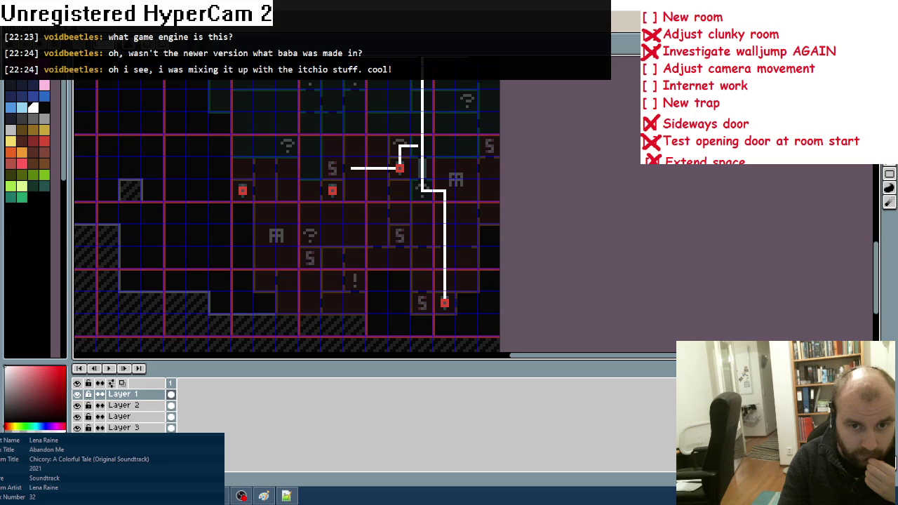
pyautogui.scroll(-3, 445, 303)
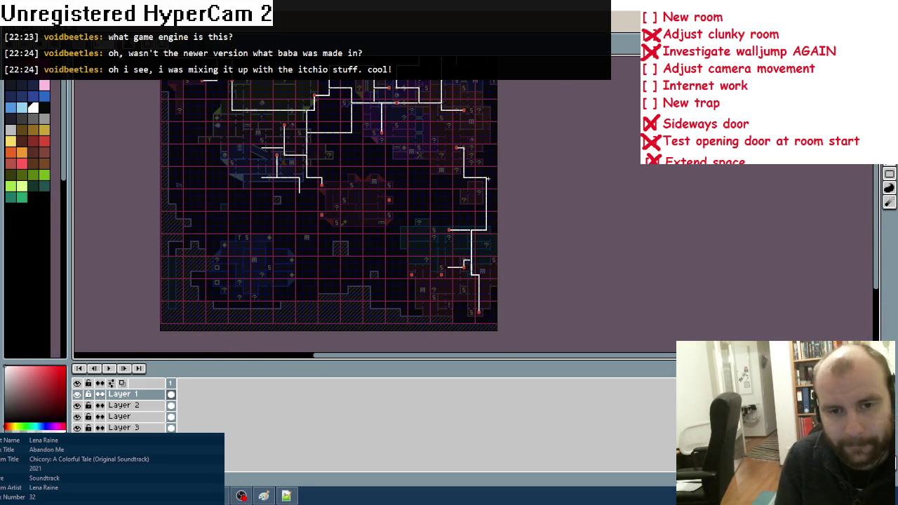
# Extend the white path upward from the bottom-right red marker and add a downward segment
pyautogui.scroll(3, 457, 241)
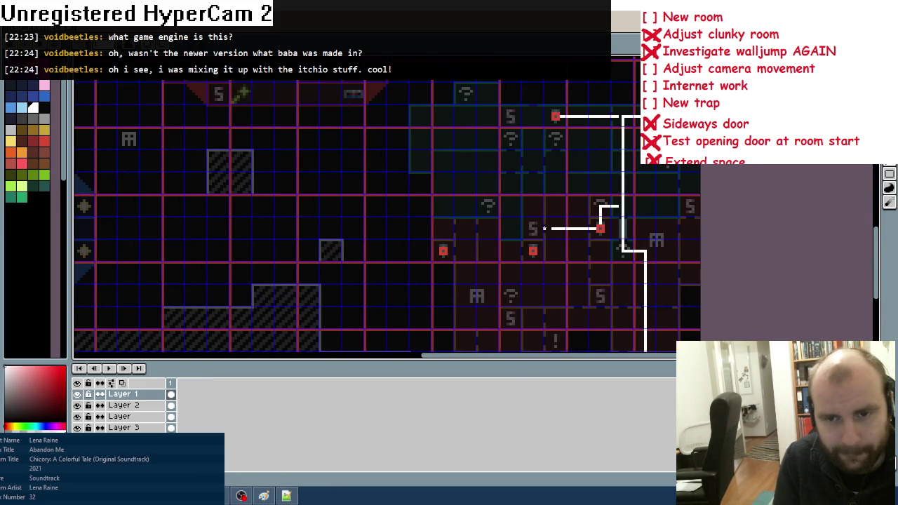
pyautogui.scroll(1, 545, 229)
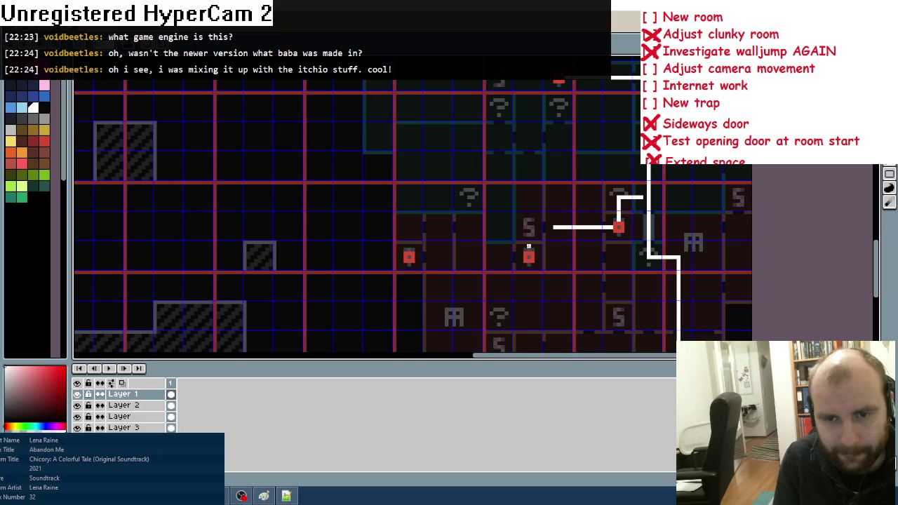
pyautogui.moveTo(528, 246); pyautogui.dragTo(529, 230)
pyautogui.scroll(-2, 559, 257)
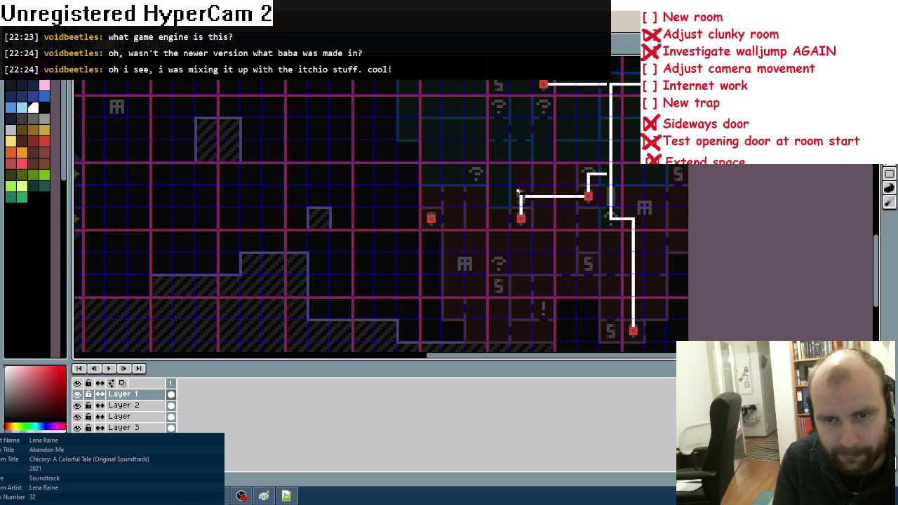
pyautogui.moveTo(521, 194); pyautogui.dragTo(521, 129)
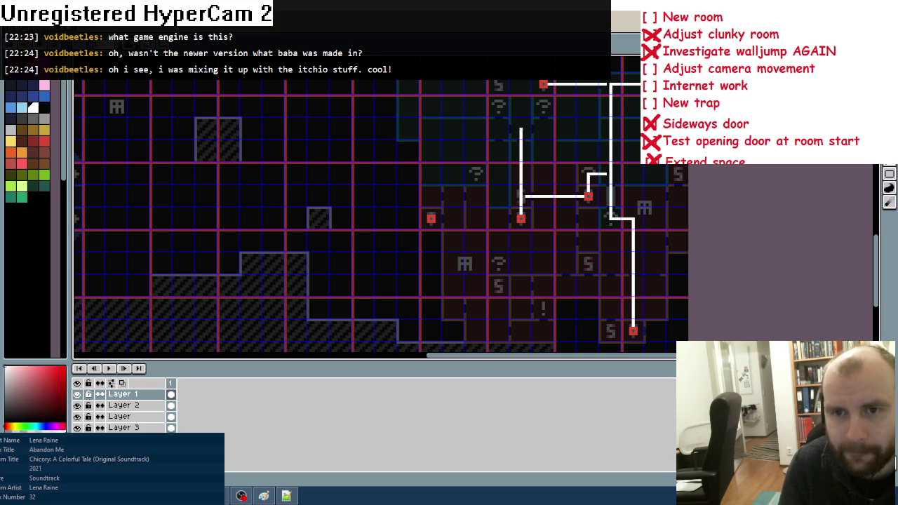
pyautogui.moveTo(521, 160); pyautogui.dragTo(519, 196)
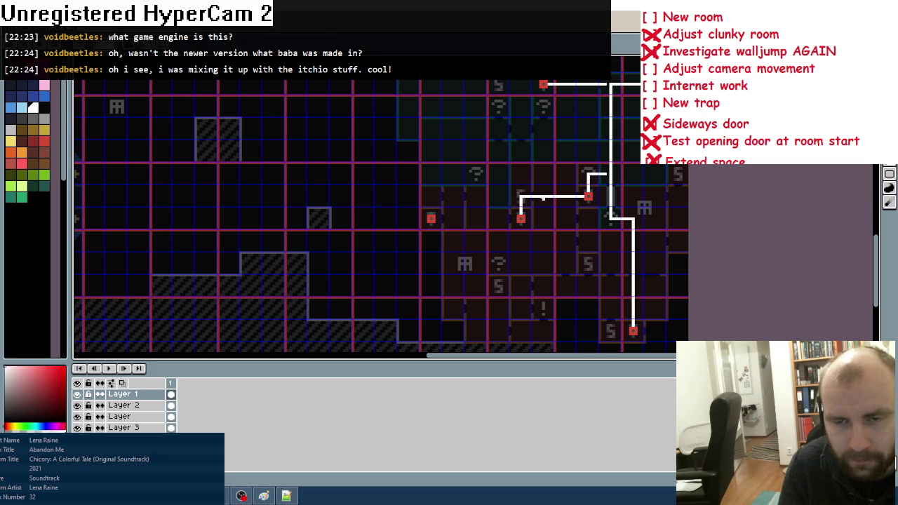
pyautogui.moveTo(542, 198); pyautogui.dragTo(543, 256)
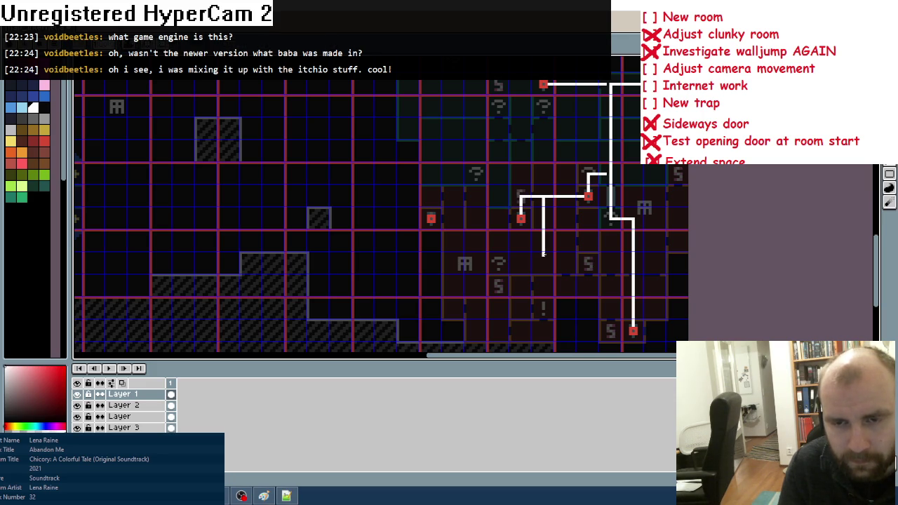
# Undo the stray strokes and redraw the white paths right, down and across to close the loop
pyautogui.hotkey('ctrl', 'z')
pyautogui.hotkey('ctrl', 'z')
pyautogui.hotkey('ctrl', 'z')
pyautogui.rightClick(546, 196)
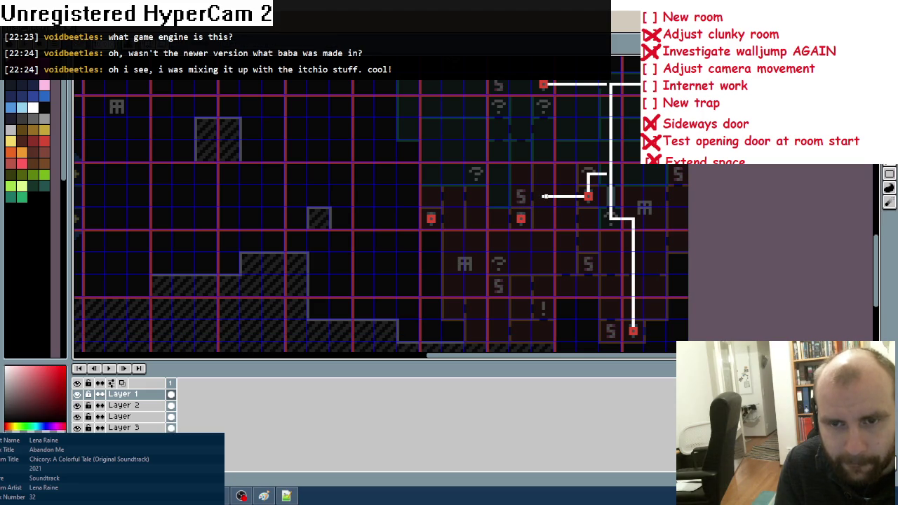
pyautogui.moveTo(525, 219)
pyautogui.mouseDown()
pyautogui.moveTo(543, 219)
pyautogui.moveTo(542, 197)
pyautogui.mouseUp()
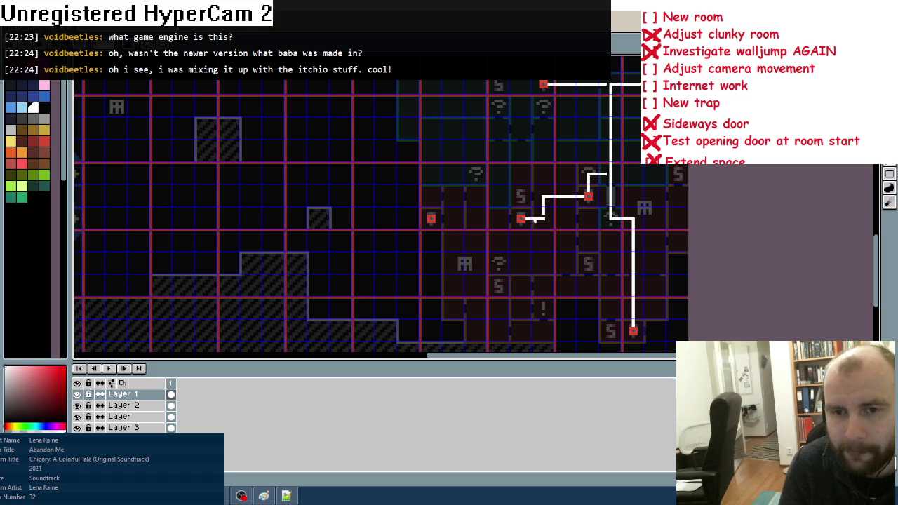
pyautogui.moveTo(543, 221); pyautogui.dragTo(543, 265)
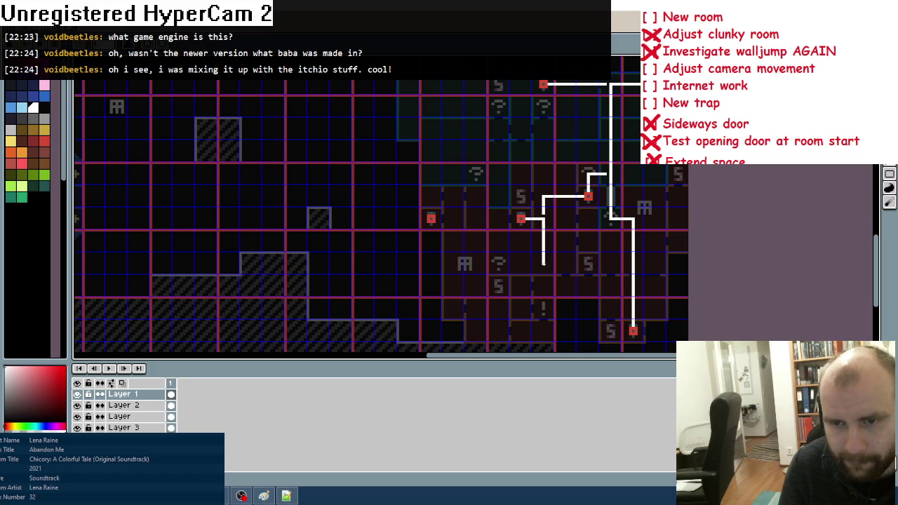
pyautogui.scroll(-3, 593, 276)
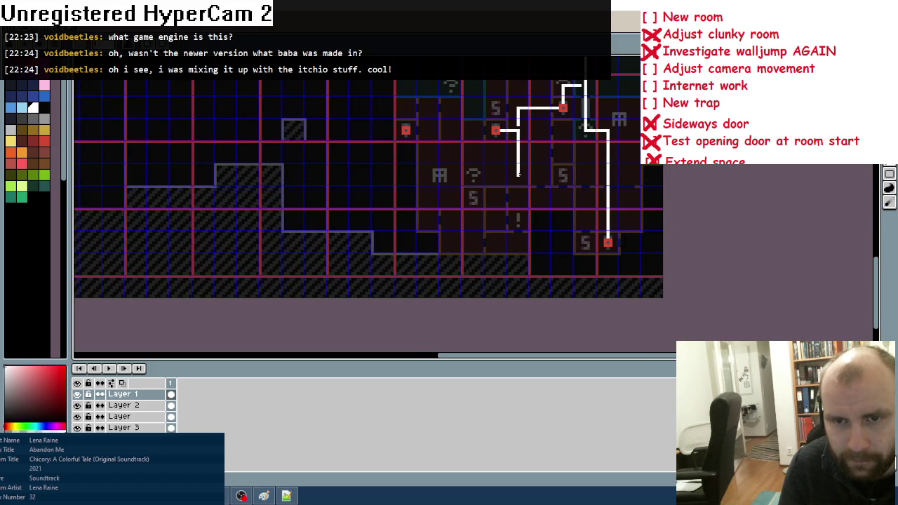
pyautogui.moveTo(518, 174)
pyautogui.mouseDown()
pyautogui.moveTo(629, 175)
pyautogui.moveTo(630, 265)
pyautogui.moveTo(564, 265)
pyautogui.moveTo(562, 242)
pyautogui.moveTo(420, 243)
pyautogui.moveTo(428, 133)
pyautogui.moveTo(412, 132)
pyautogui.moveTo(493, 130)
pyautogui.mouseUp()
pyautogui.scroll(-2, 540, 157)
pyautogui.scroll(2, 551, 172)
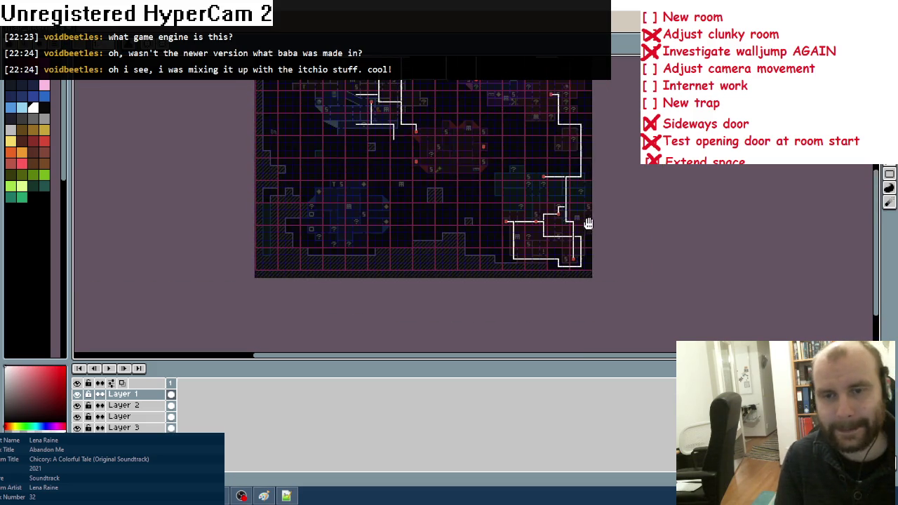
pyautogui.scroll(-2, 550, 169)
pyautogui.scroll(2, 550, 162)
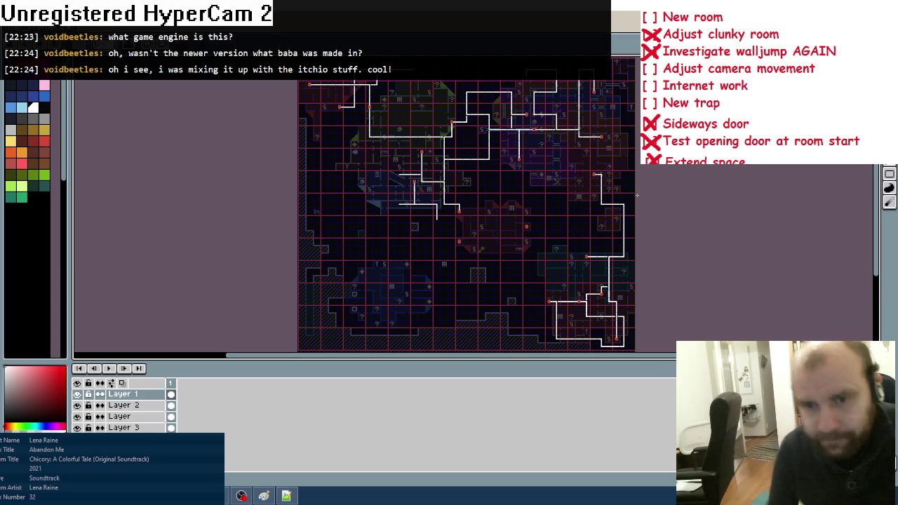
pyautogui.scroll(3, 595, 240)
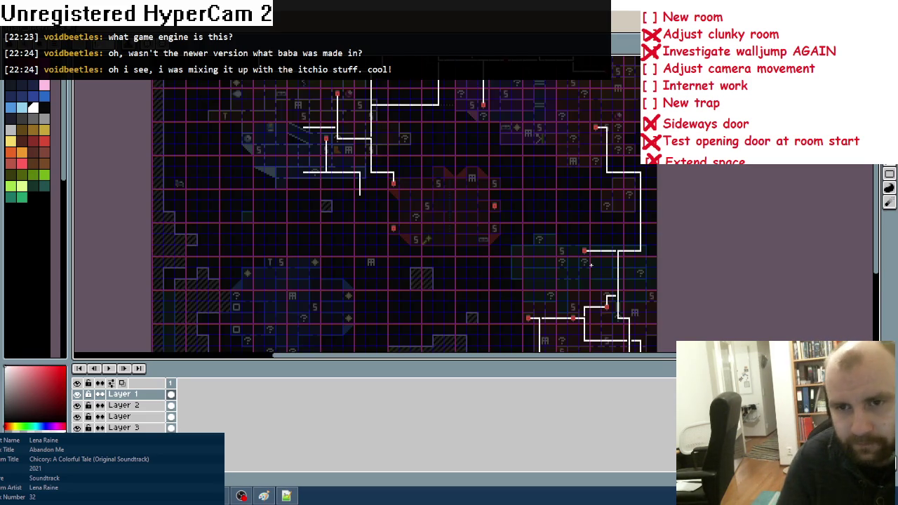
pyautogui.scroll(-1, 495, 244)
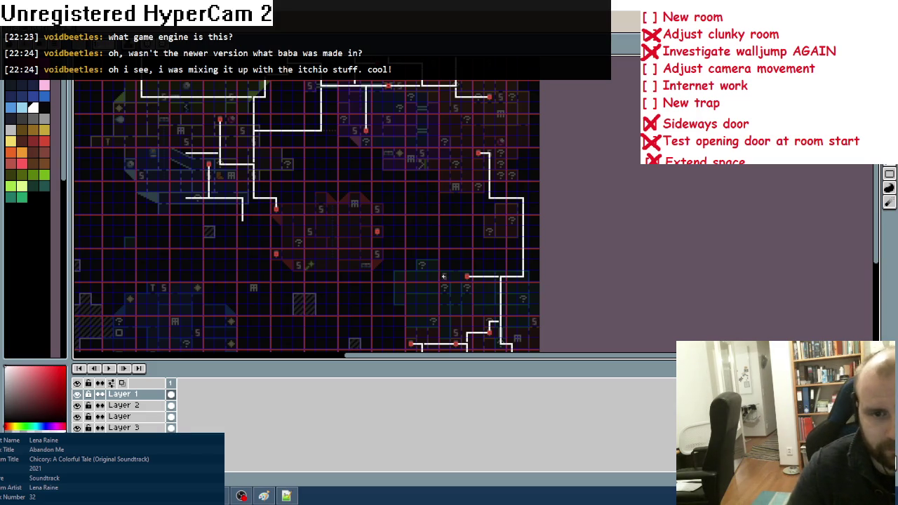
pyautogui.scroll(2, 389, 243)
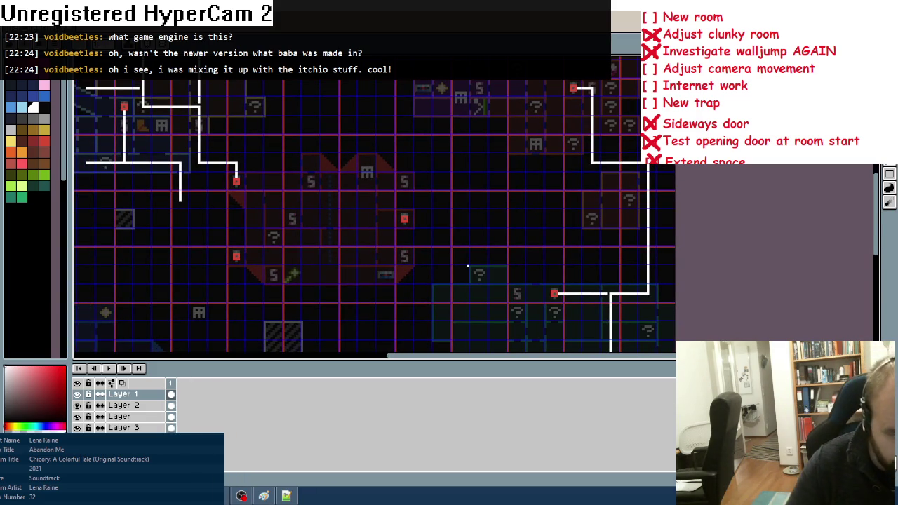
pyautogui.scroll(-1, 349, 238)
pyautogui.scroll(1, 304, 230)
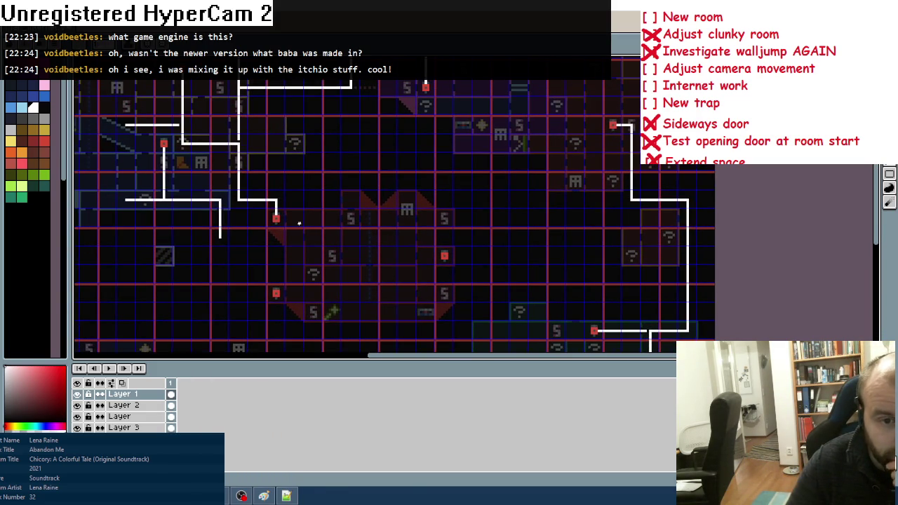
pyautogui.scroll(-1, 270, 237)
pyautogui.scroll(1, 274, 236)
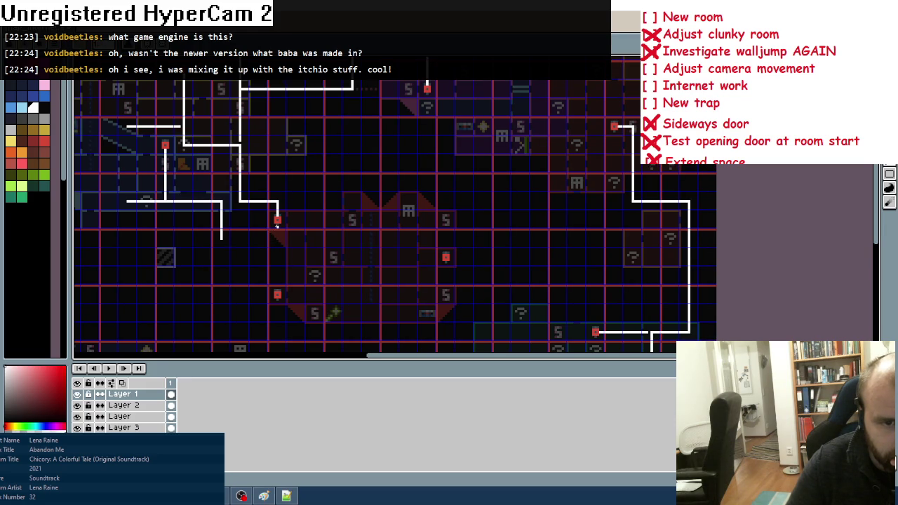
# Join the two vertical white path pieces below the red marker with a short horizontal link
pyautogui.moveTo(277, 223); pyautogui.dragTo(278, 237)
pyautogui.moveTo(222, 239); pyautogui.dragTo(278, 239)
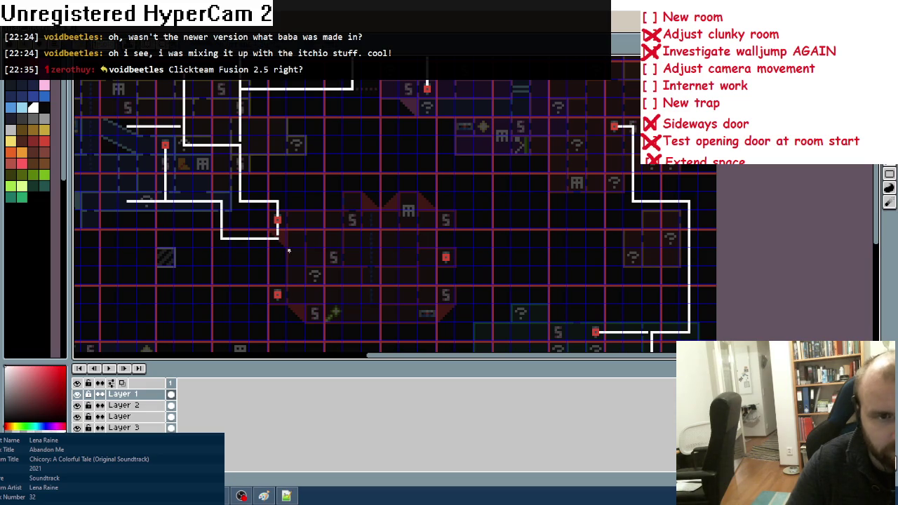
pyautogui.moveTo(299, 258); pyautogui.dragTo(360, 239)
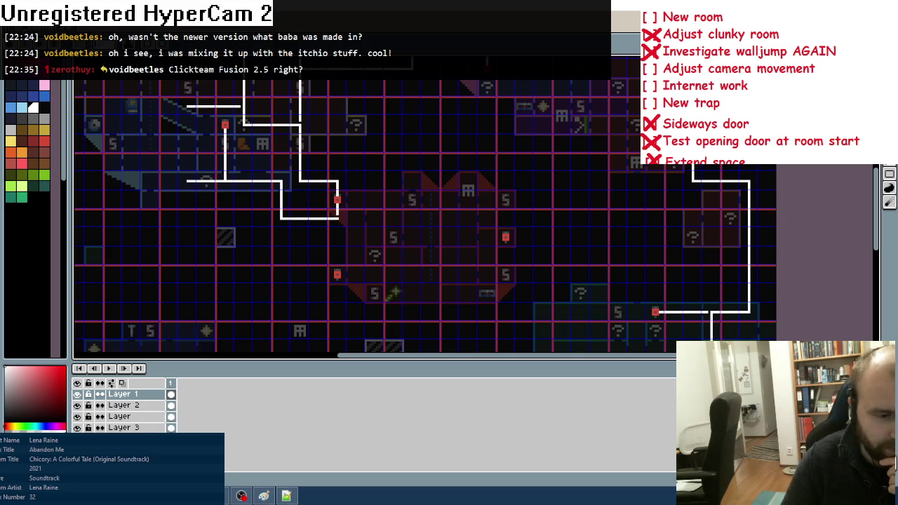
pyautogui.press('Escape')
pyautogui.click(264, 496)
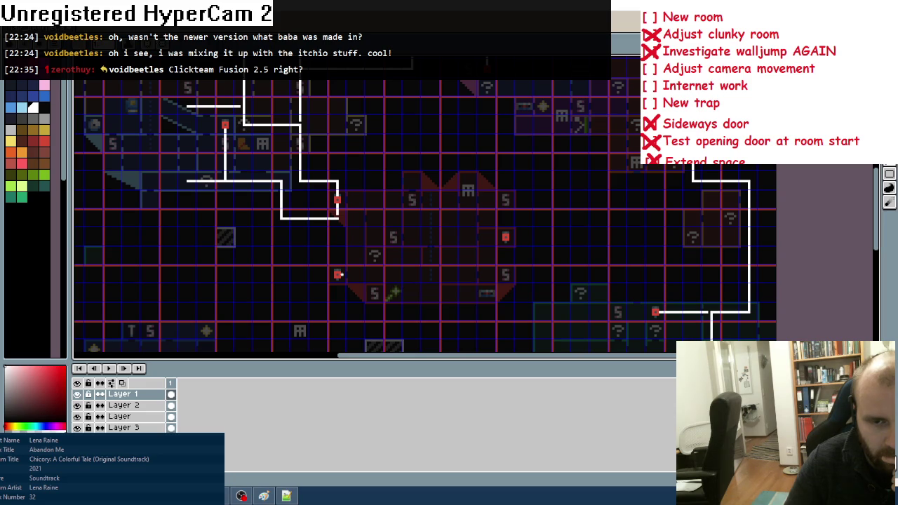
# Draw a white path rightward from the red marker toward the next room
pyautogui.moveTo(340, 275)
pyautogui.mouseDown()
pyautogui.moveTo(411, 275)
pyautogui.moveTo(412, 235)
pyautogui.moveTo(505, 237)
pyautogui.mouseUp()
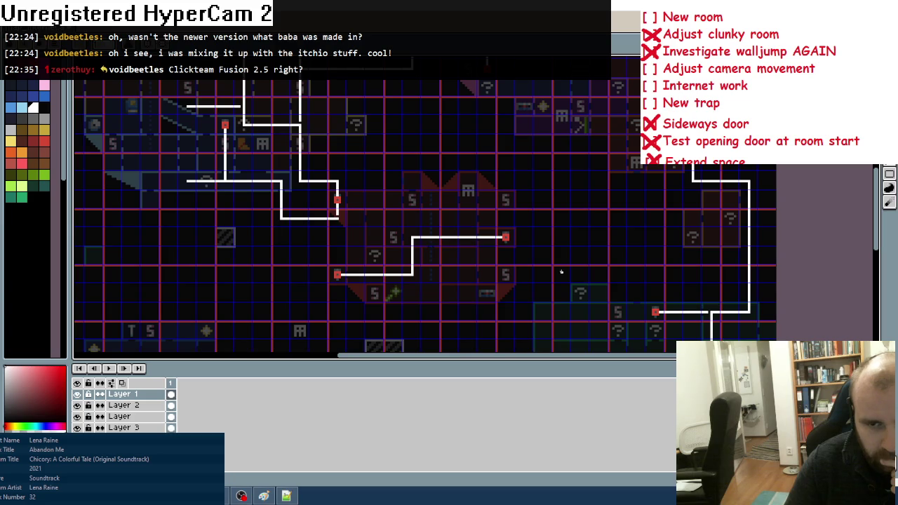
pyautogui.moveTo(565, 286); pyautogui.dragTo(433, 206)
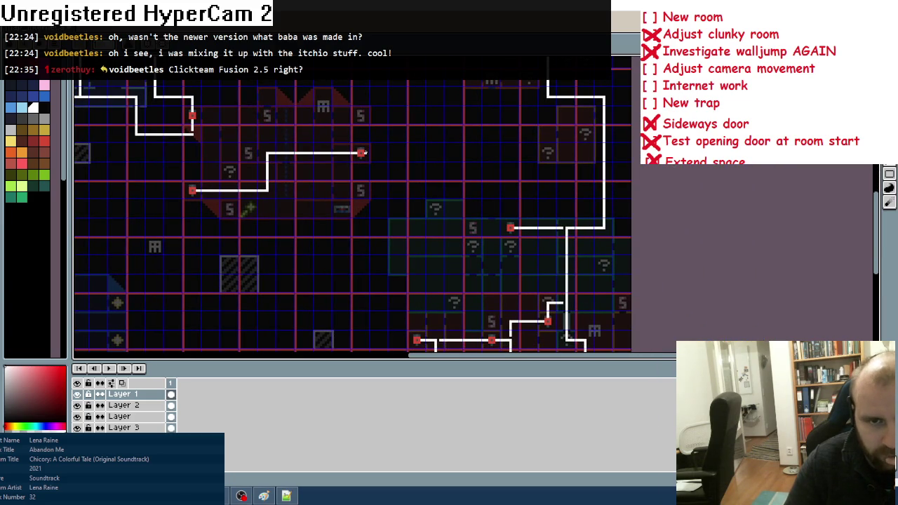
pyautogui.moveTo(364, 152)
pyautogui.mouseDown()
pyautogui.moveTo(432, 153)
pyautogui.moveTo(435, 226)
pyautogui.moveTo(510, 228)
pyautogui.mouseUp()
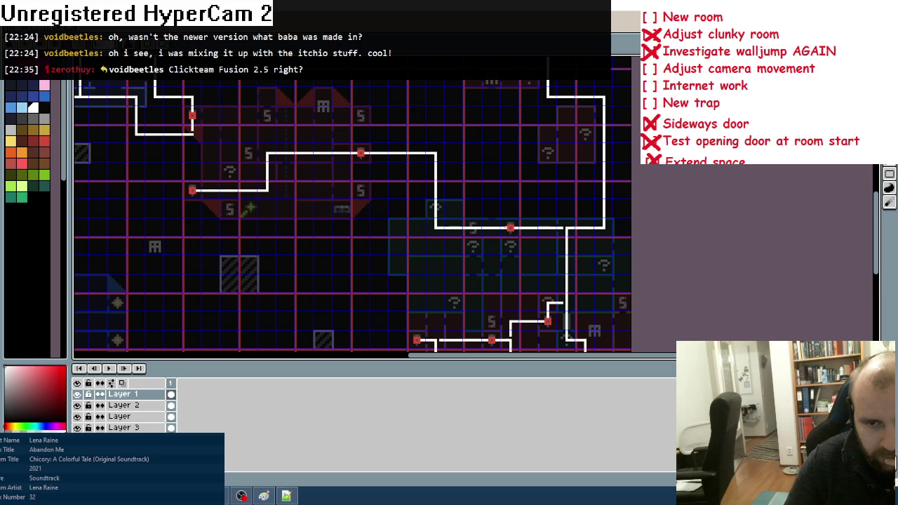
pyautogui.scroll(-3, 418, 184)
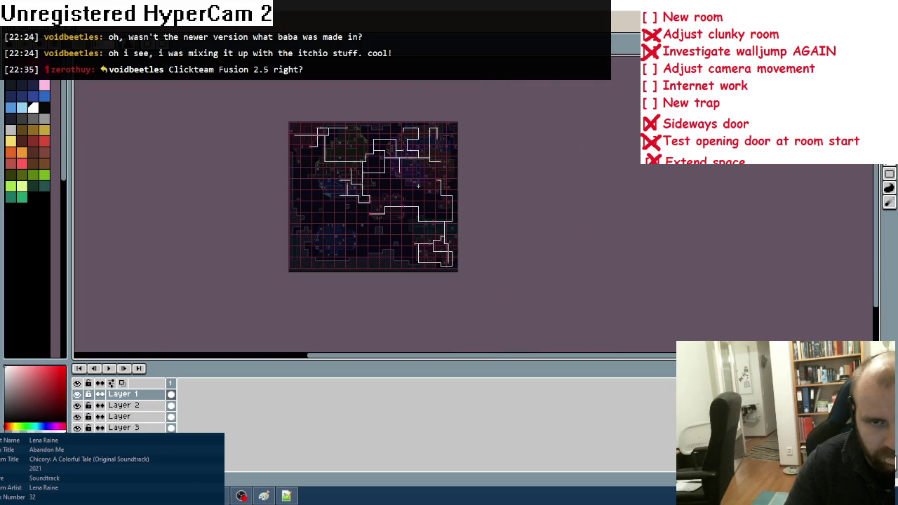
pyautogui.scroll(1, 418, 184)
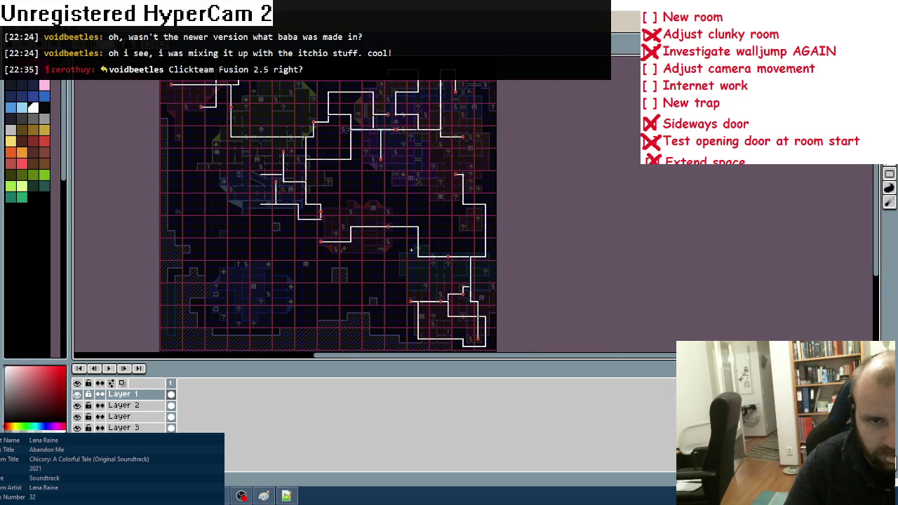
pyautogui.scroll(3, 411, 262)
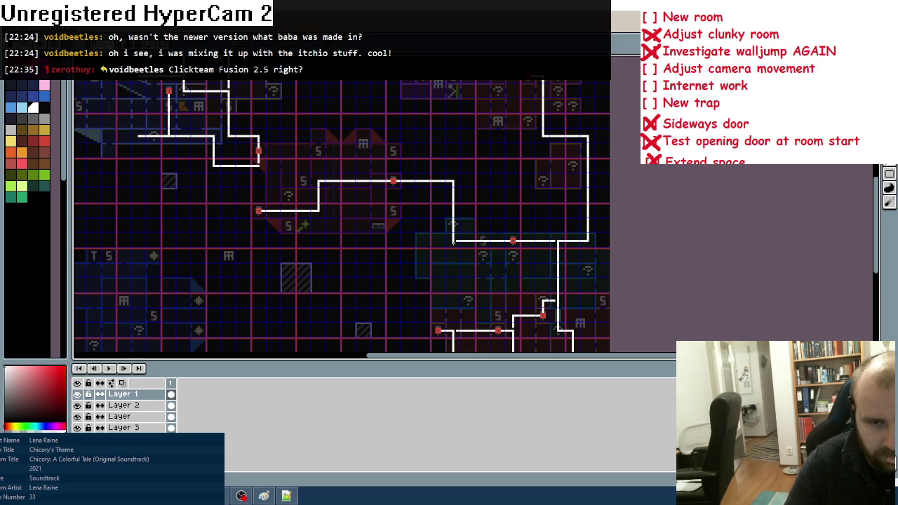
# Run a vertical white path down to the red marker on the central loop, then show the whole map
pyautogui.moveTo(453, 243)
pyautogui.mouseDown()
pyautogui.moveTo(453, 270)
pyautogui.moveTo(405, 270)
pyautogui.moveTo(408, 226)
pyautogui.moveTo(314, 225)
pyautogui.moveTo(318, 213)
pyautogui.mouseUp()
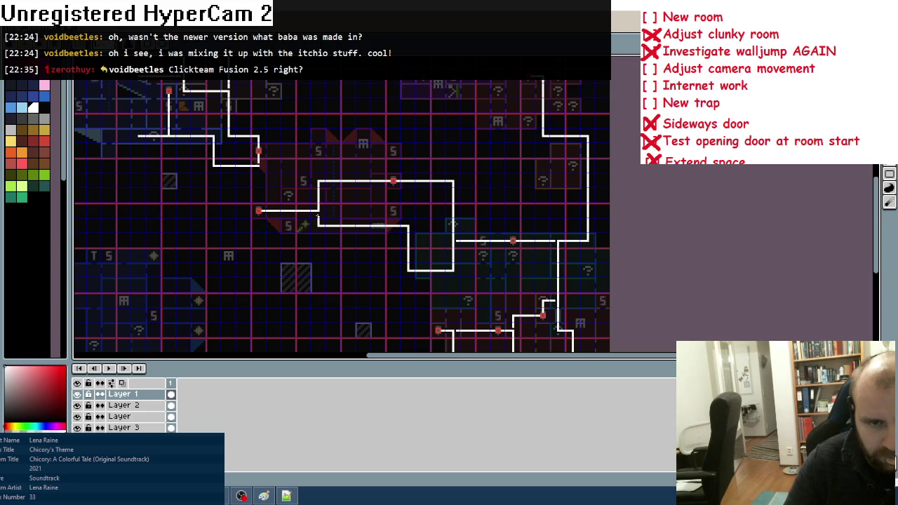
pyautogui.scroll(2, 334, 213)
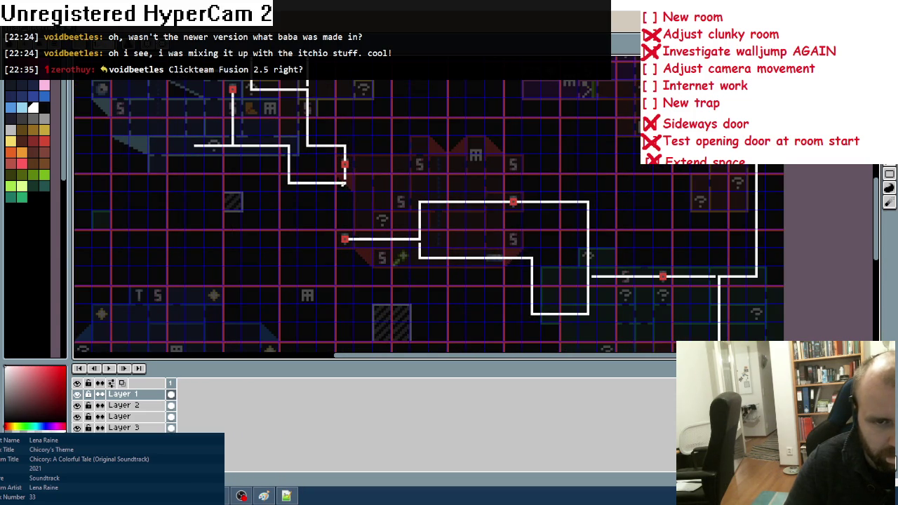
pyautogui.moveTo(346, 184); pyautogui.dragTo(345, 237)
pyautogui.scroll(-2, 367, 225)
pyautogui.moveTo(372, 235)
pyautogui.mouseDown()
pyautogui.moveTo(370, 210)
pyautogui.moveTo(367, 220)
pyautogui.mouseUp()
pyautogui.scroll(2, 366, 220)
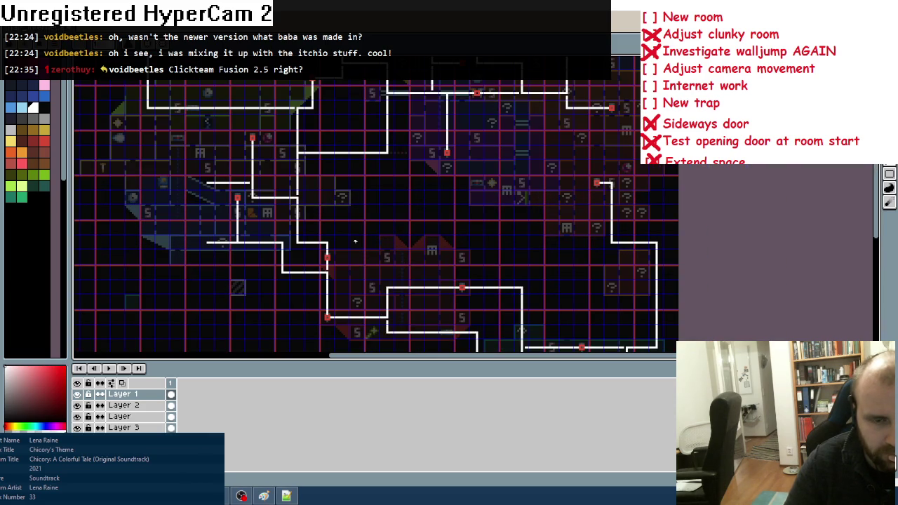
pyautogui.scroll(-2, 350, 239)
pyautogui.scroll(1, 350, 240)
pyautogui.moveTo(351, 200)
pyautogui.mouseDown()
pyautogui.moveTo(421, 211)
pyautogui.moveTo(436, 200)
pyautogui.mouseUp()
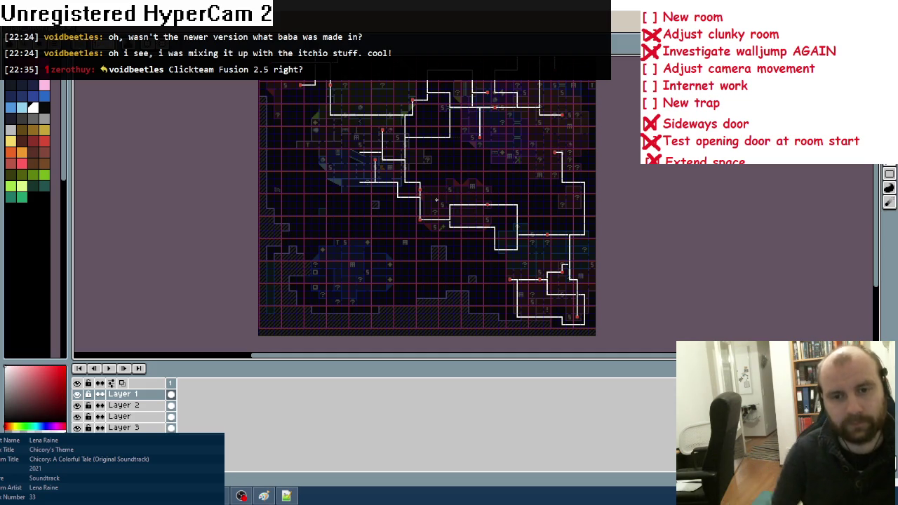
# Zoom and pan across the finished room-path map to inspect the new white paths
pyautogui.scroll(-1, 456, 211)
pyautogui.scroll(1, 442, 214)
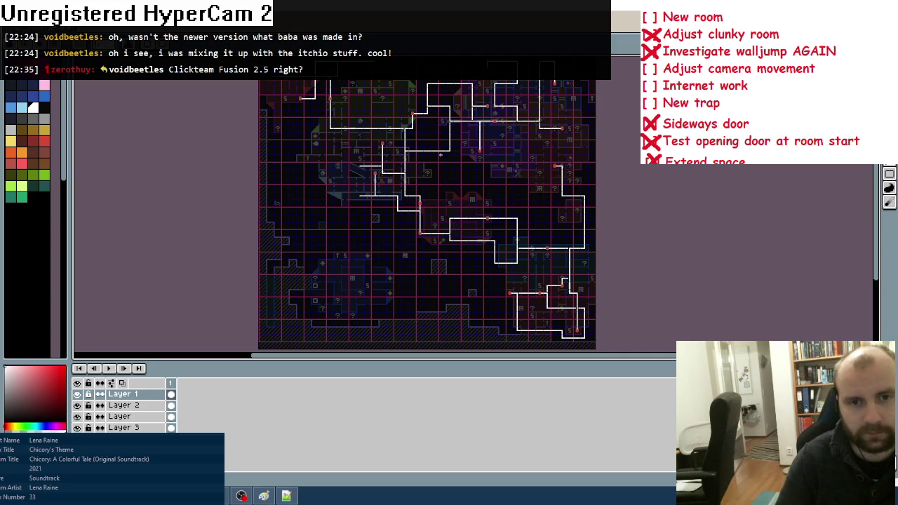
pyautogui.scroll(2, 411, 140)
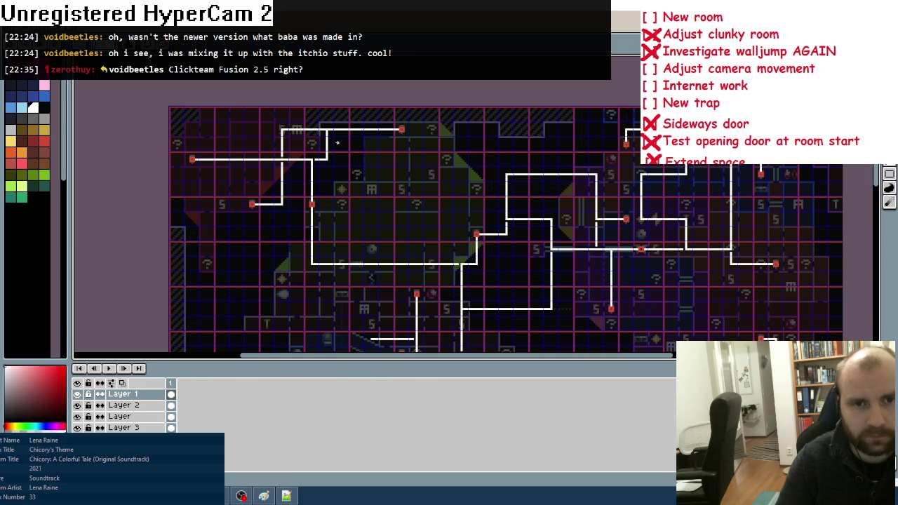
pyautogui.scroll(-1, 337, 143)
pyautogui.scroll(1, 408, 129)
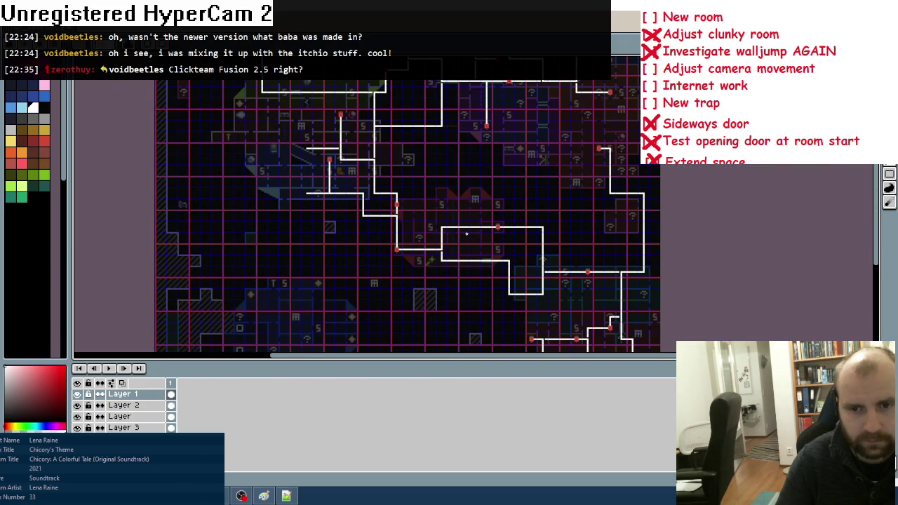
pyautogui.scroll(1, 571, 228)
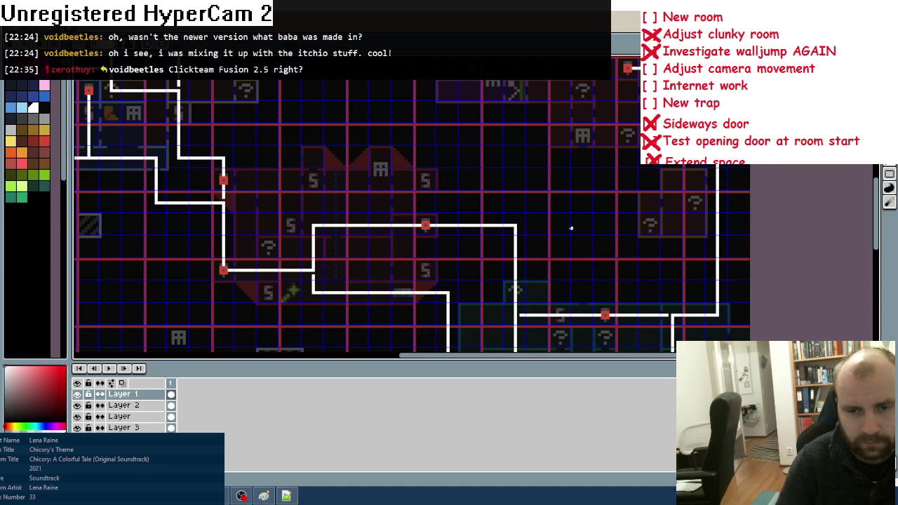
pyautogui.scroll(-1, 571, 228)
pyautogui.moveTo(411, 241); pyautogui.dragTo(472, 190)
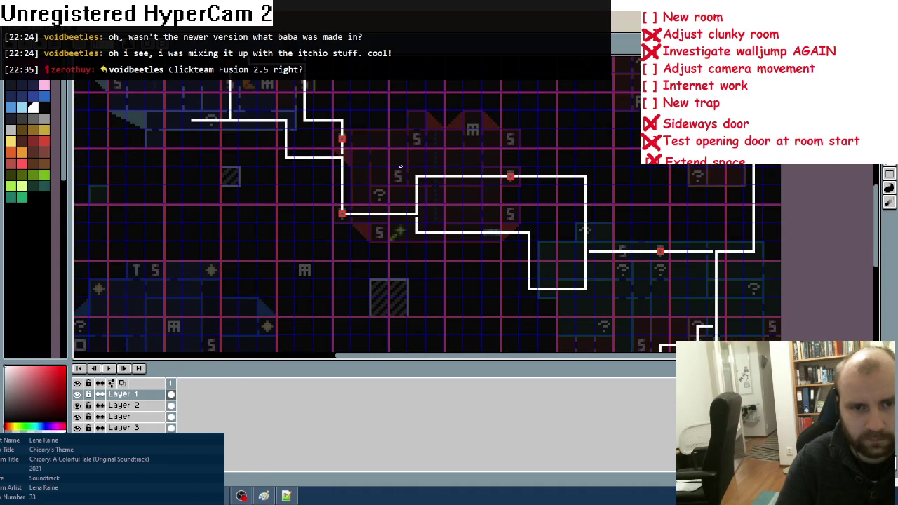
pyautogui.moveTo(391, 148)
pyautogui.mouseDown()
pyautogui.moveTo(452, 157)
pyautogui.moveTo(441, 195)
pyautogui.moveTo(471, 200)
pyautogui.mouseUp()
pyautogui.scroll(-2, 527, 168)
pyautogui.scroll(-1, 421, 221)
pyautogui.scroll(1, 517, 165)
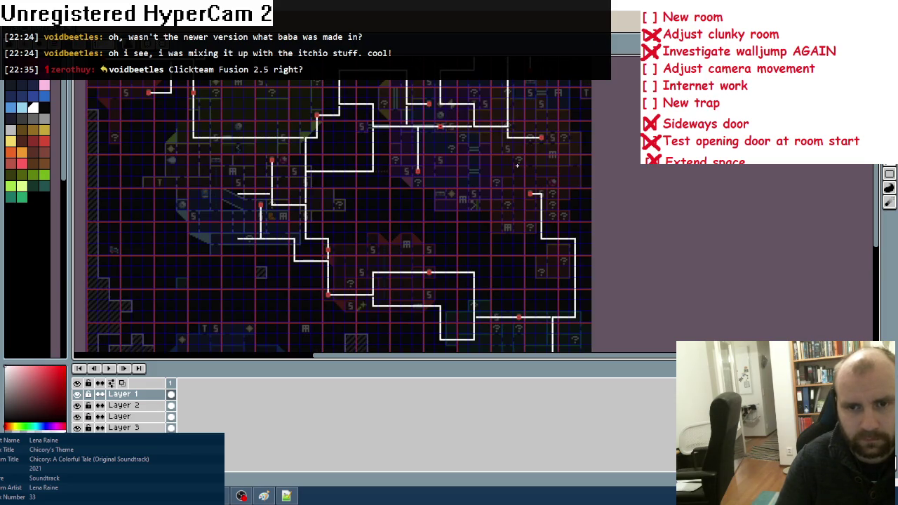
# Check the remaining rooms on the map, then switch back to Clickteam Fusion
pyautogui.scroll(-1, 517, 163)
pyautogui.scroll(3, 539, 165)
pyautogui.scroll(-1, 539, 164)
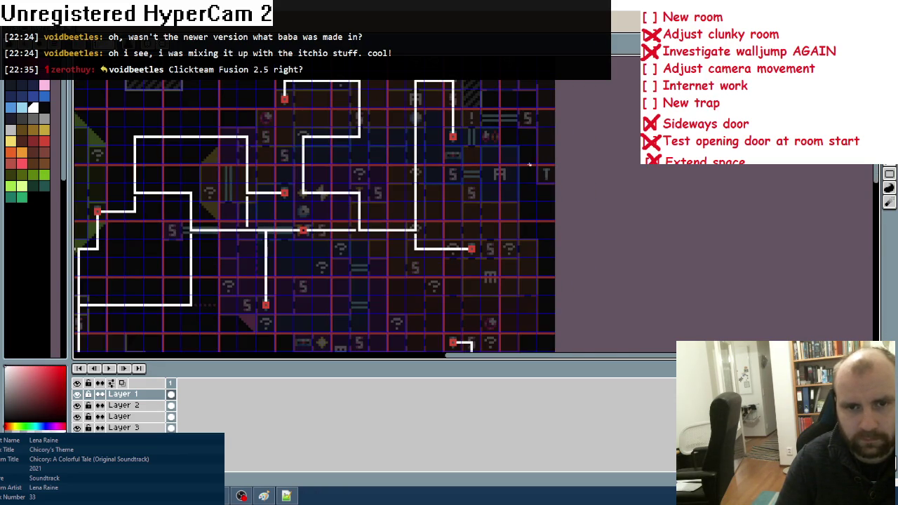
pyautogui.scroll(2, 519, 160)
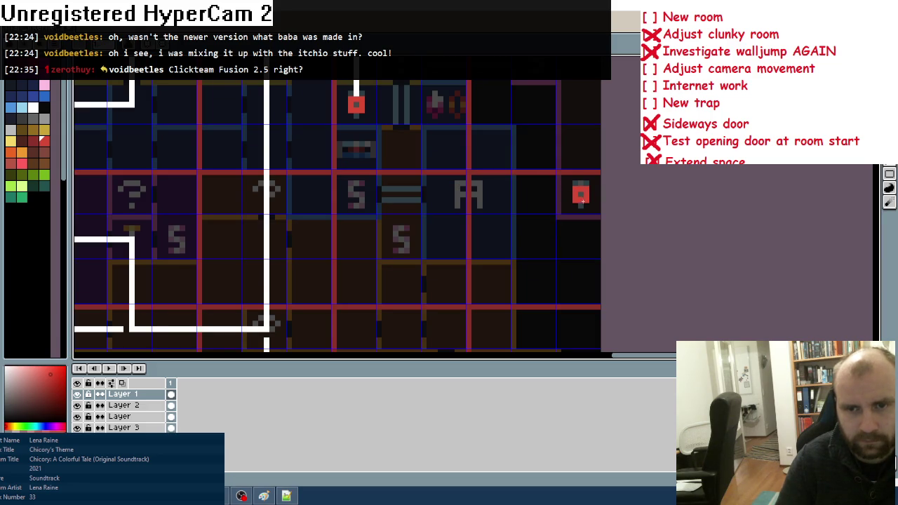
pyautogui.scroll(-3, 475, 204)
pyautogui.moveTo(445, 286)
pyautogui.mouseDown()
pyautogui.moveTo(330, 235)
pyautogui.moveTo(447, 239)
pyautogui.moveTo(432, 162)
pyautogui.mouseUp()
pyautogui.moveTo(514, 278)
pyautogui.mouseDown()
pyautogui.moveTo(444, 157)
pyautogui.moveTo(451, 203)
pyautogui.moveTo(443, 221)
pyautogui.mouseUp()
pyautogui.scroll(-2, 466, 219)
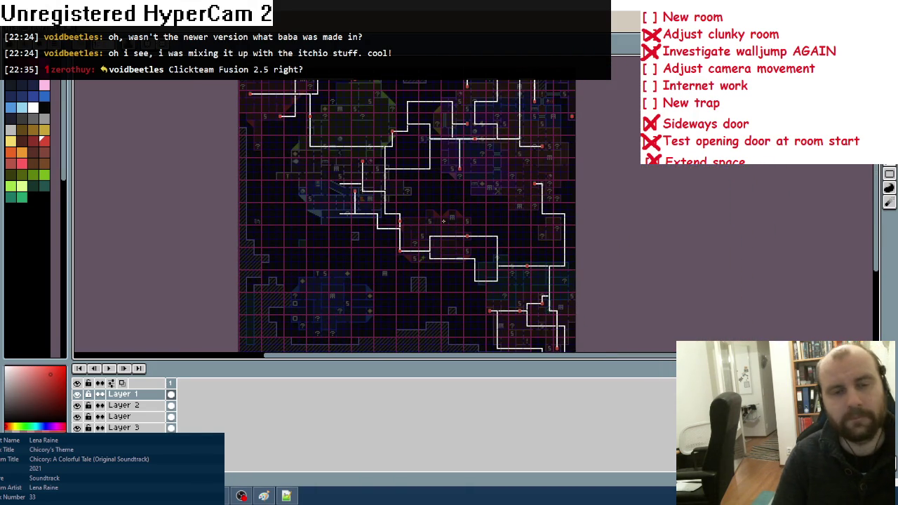
pyautogui.scroll(-2, 462, 228)
pyautogui.scroll(2, 461, 245)
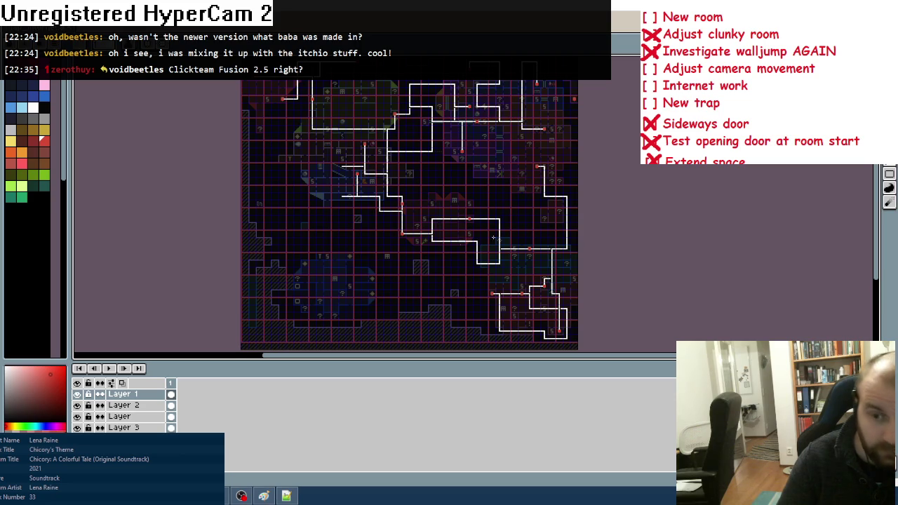
pyautogui.hotkey('alt', 'Tab')
# Open the Level frame and tick off 'Internet work' on the Paint to-do list
pyautogui.doubleClick(37, 83)
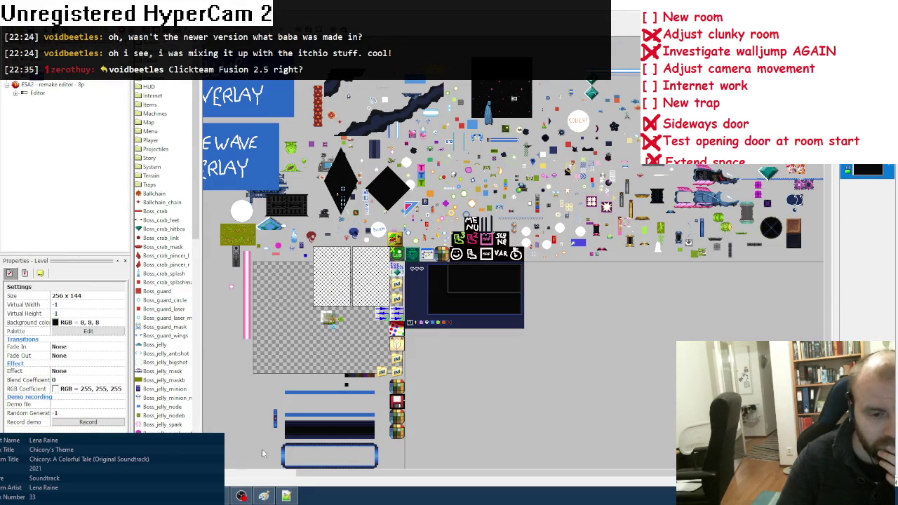
pyautogui.click(264, 495)
pyautogui.moveTo(11, 163); pyautogui.dragTo(27, 156)
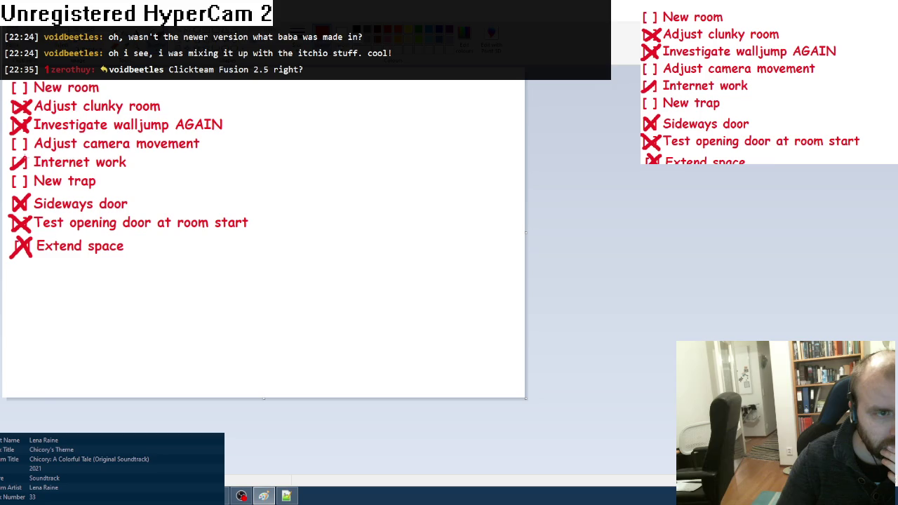
# Back in the frame editor, select the En_airmine_chain object and scroll the frame
pyautogui.hotkey('alt', 'Tab')
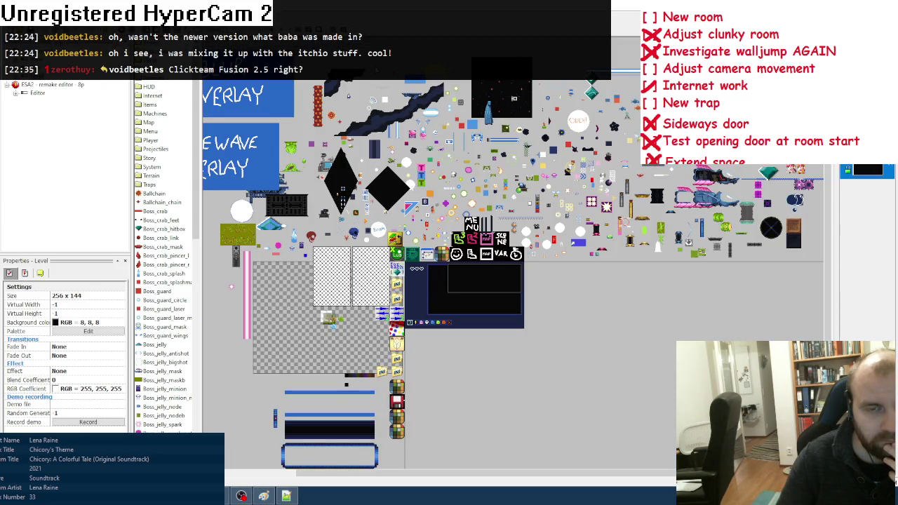
pyautogui.click(383, 91)
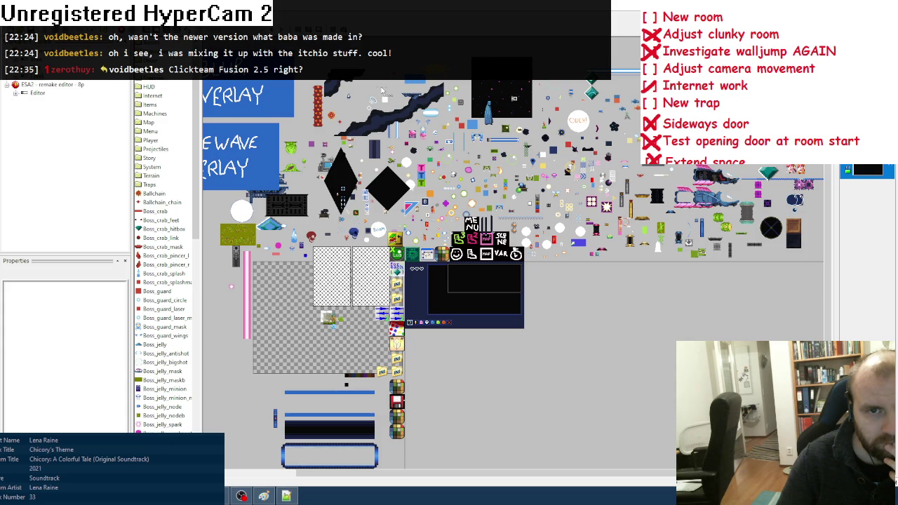
pyautogui.click(382, 91)
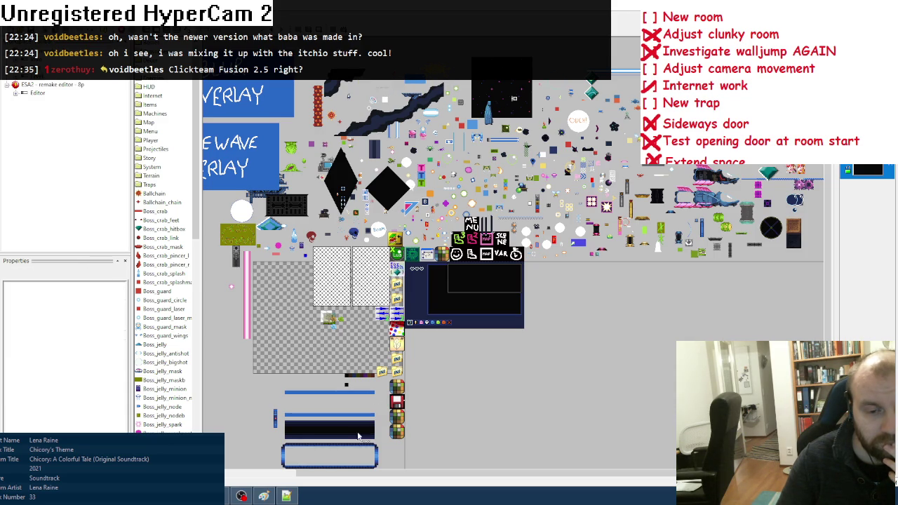
pyautogui.moveTo(399, 475)
pyautogui.mouseDown()
pyautogui.moveTo(368, 476)
pyautogui.moveTo(401, 476)
pyautogui.mouseUp()
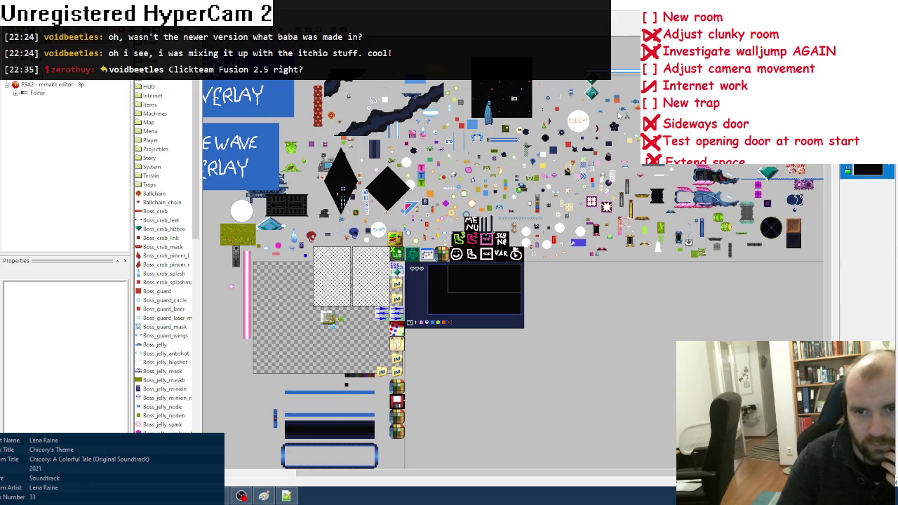
# Create a new blank sprite in Aseprite with File > New
pyautogui.hotkey('alt', 'Tab')
pyautogui.hotkey('alt', 'f')
pyautogui.press('n')
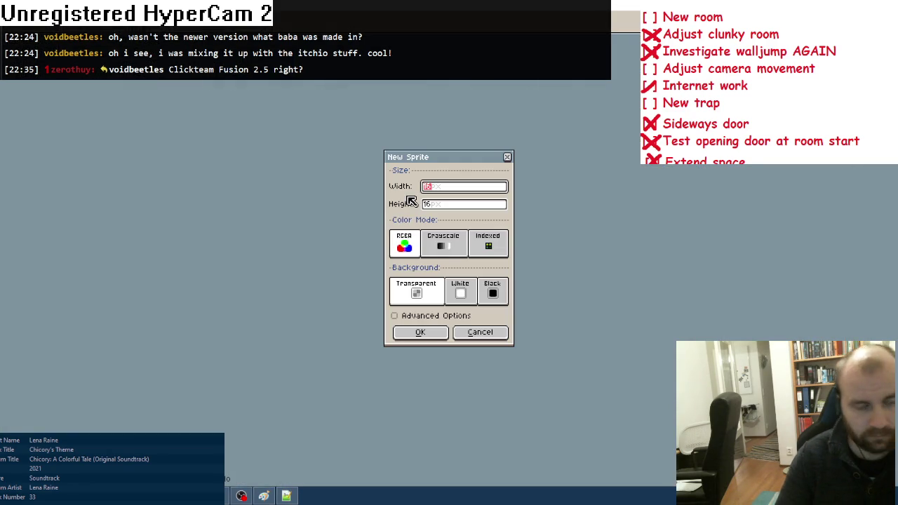
pyautogui.press('Tab')
pyautogui.click(419, 333)
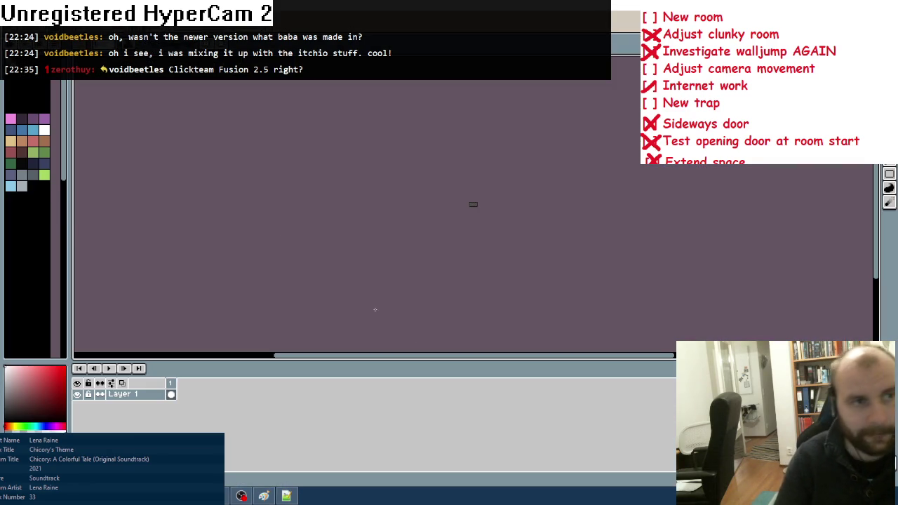
# Load the project's own palette file from the palettes folder
pyautogui.click(56, 46)
pyautogui.click(91, 176)
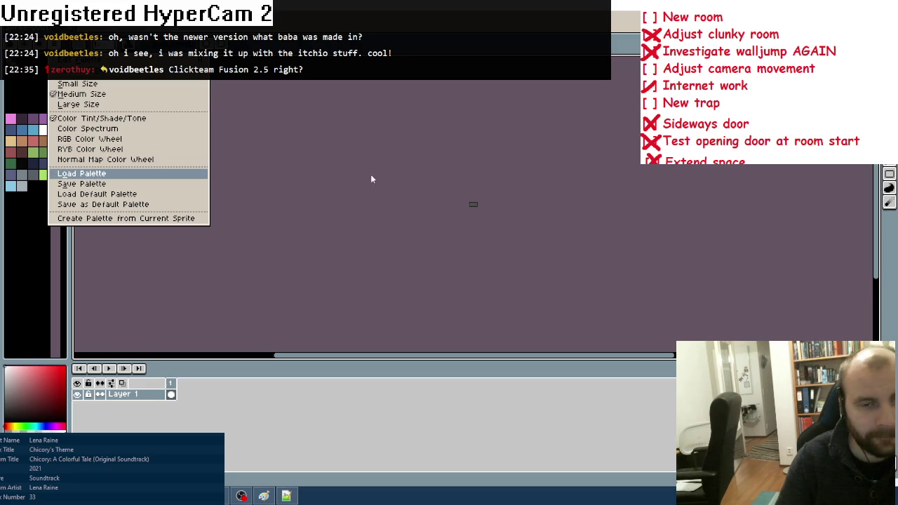
pyautogui.click(343, 65)
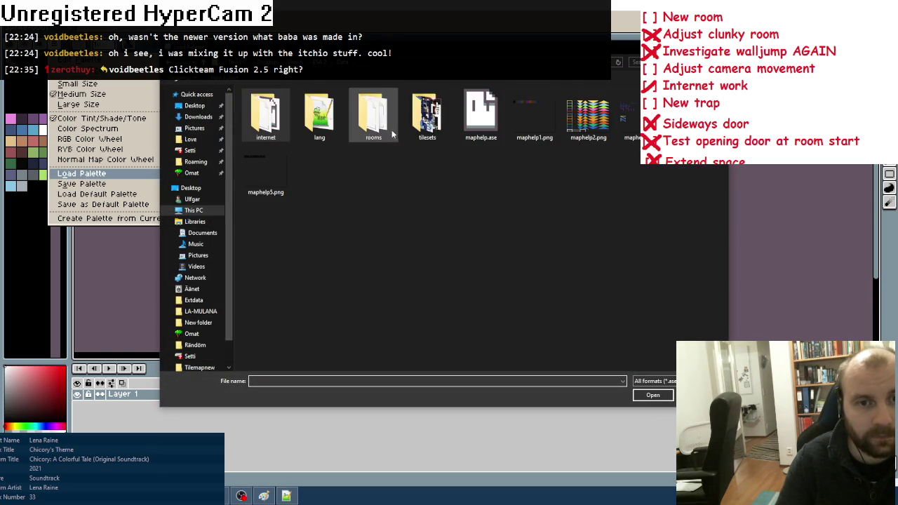
pyautogui.doubleClick(368, 130)
pyautogui.doubleClick(263, 112)
# Fill the sprite's top rows with light grey
pyautogui.scroll(5, 476, 205)
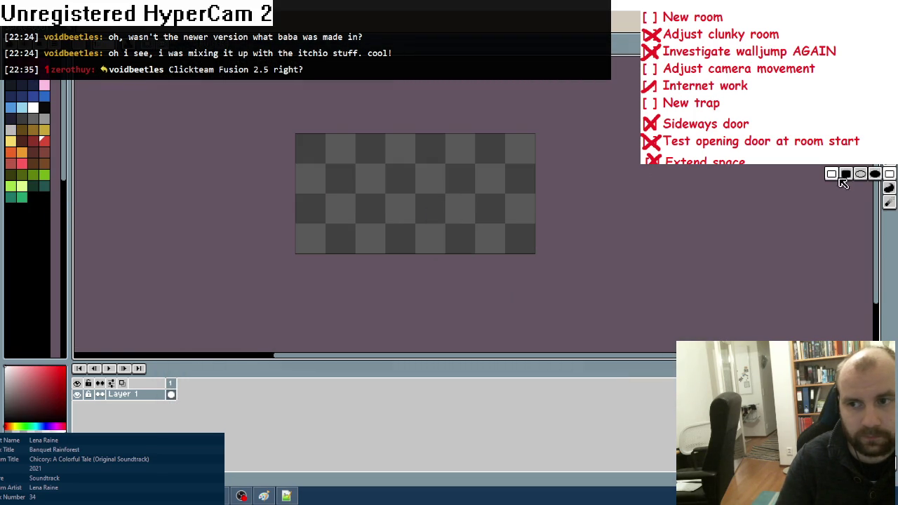
pyautogui.click(44, 119)
pyautogui.moveTo(287, 135)
pyautogui.mouseDown()
pyautogui.moveTo(303, 149)
pyautogui.moveTo(501, 149)
pyautogui.moveTo(522, 171)
pyautogui.moveTo(309, 158)
pyautogui.mouseUp()
# Paint the light grey base shape: a stepped diagonal edge and filled rows
pyautogui.click(315, 201)
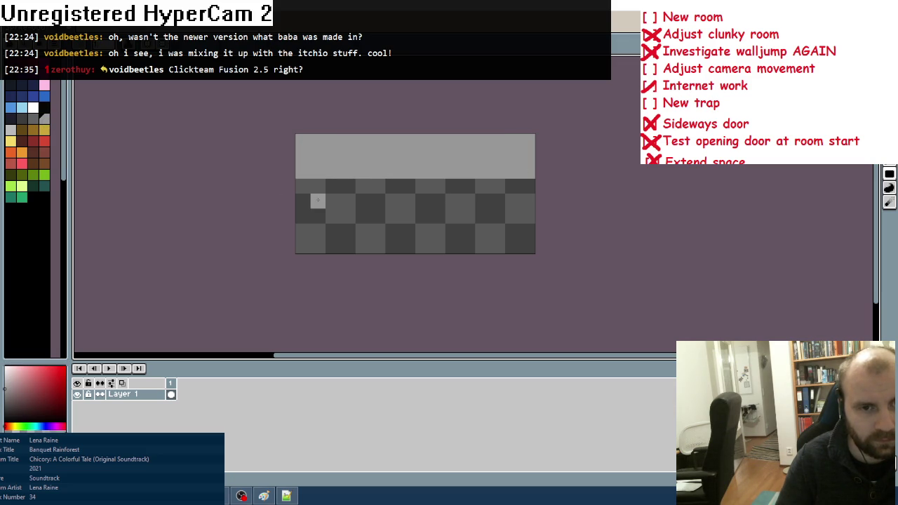
pyautogui.click(333, 215)
pyautogui.click(347, 231)
pyautogui.click(332, 246)
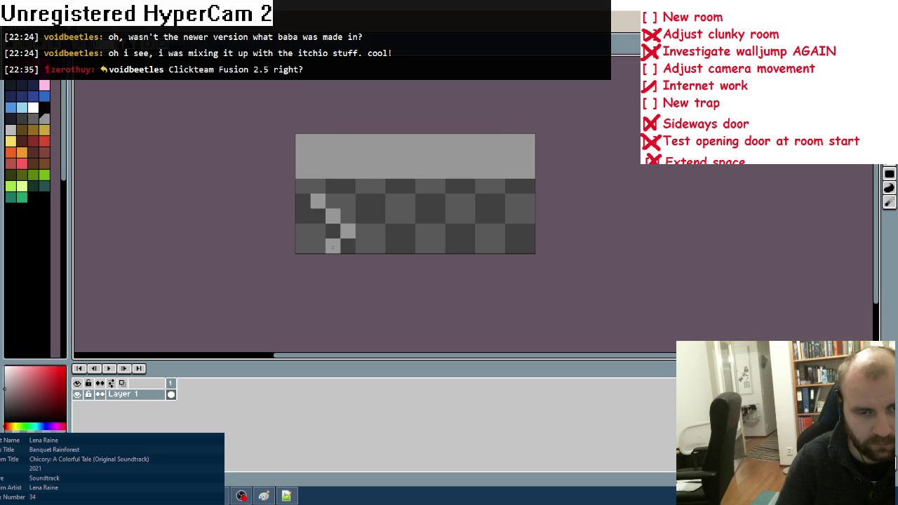
pyautogui.click(362, 245)
pyautogui.moveTo(333, 201); pyautogui.dragTo(451, 202)
pyautogui.moveTo(363, 231)
pyautogui.mouseDown()
pyautogui.moveTo(363, 215)
pyautogui.moveTo(491, 215)
pyautogui.moveTo(347, 215)
pyautogui.moveTo(498, 228)
pyautogui.mouseUp()
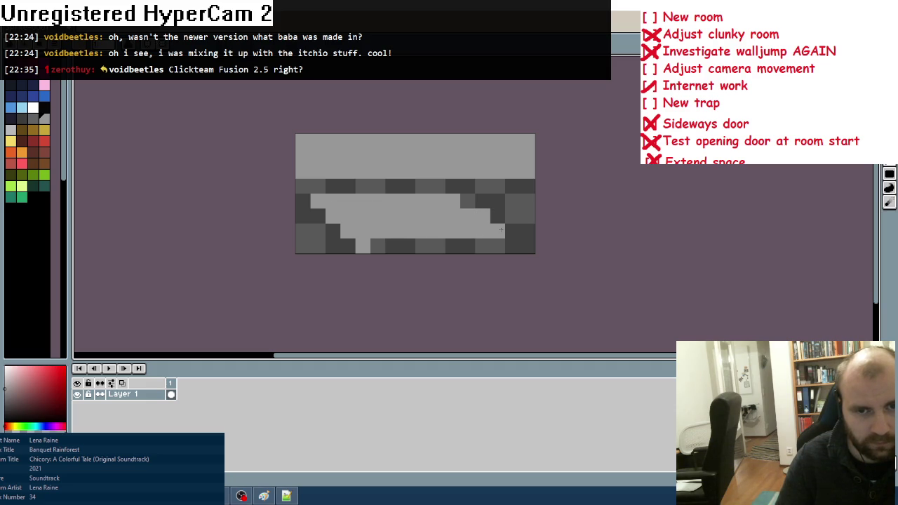
pyautogui.moveTo(377, 246); pyautogui.dragTo(529, 246)
pyautogui.rightClick(526, 246)
pyautogui.click(468, 201)
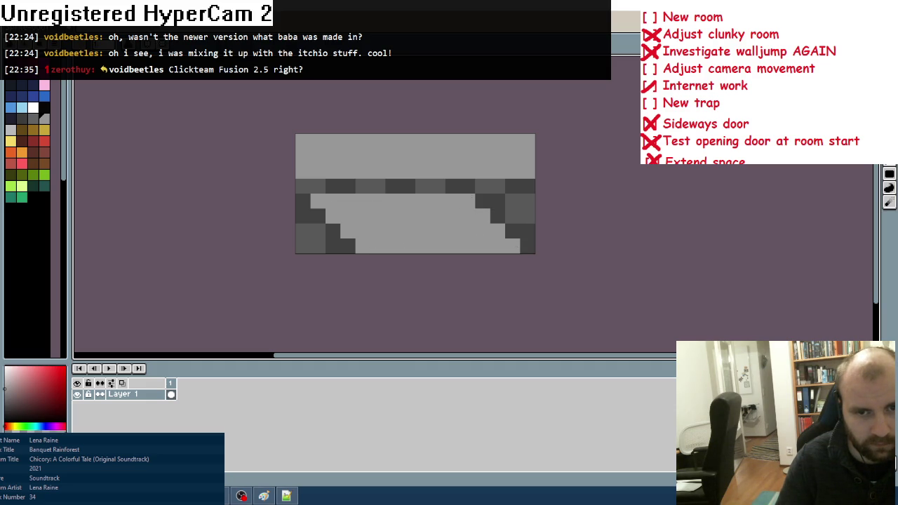
# Darken the top-left corner and middle stripe, and add three dark blue pixels at the right end
pyautogui.rightClick(303, 148)
pyautogui.rightClick(318, 141)
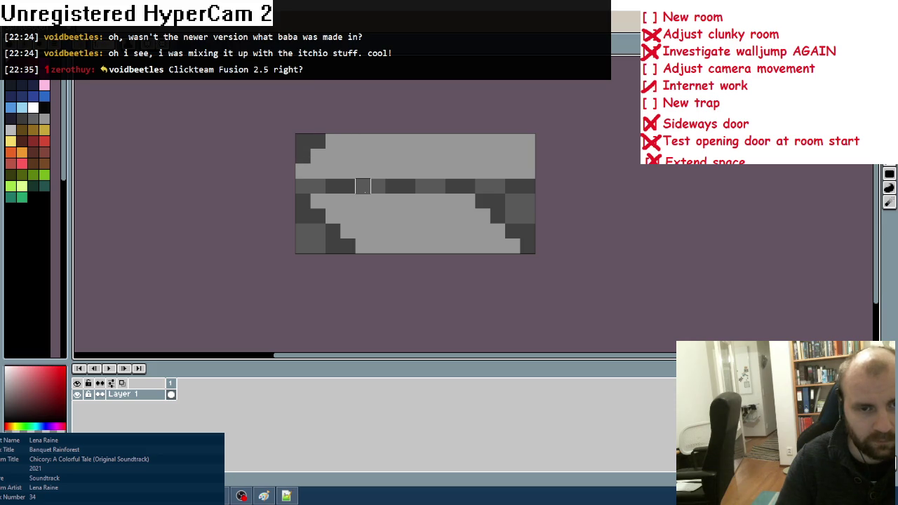
pyautogui.moveTo(318, 186); pyautogui.dragTo(508, 189)
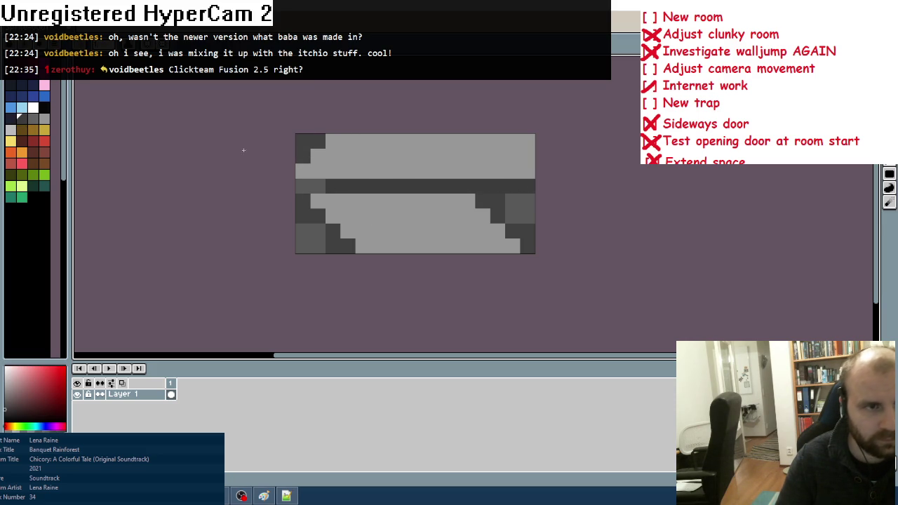
pyautogui.click(33, 96)
pyautogui.moveTo(483, 201)
pyautogui.mouseDown()
pyautogui.moveTo(527, 201)
pyautogui.moveTo(528, 215)
pyautogui.moveTo(512, 223)
pyautogui.mouseUp()
pyautogui.click(33, 141)
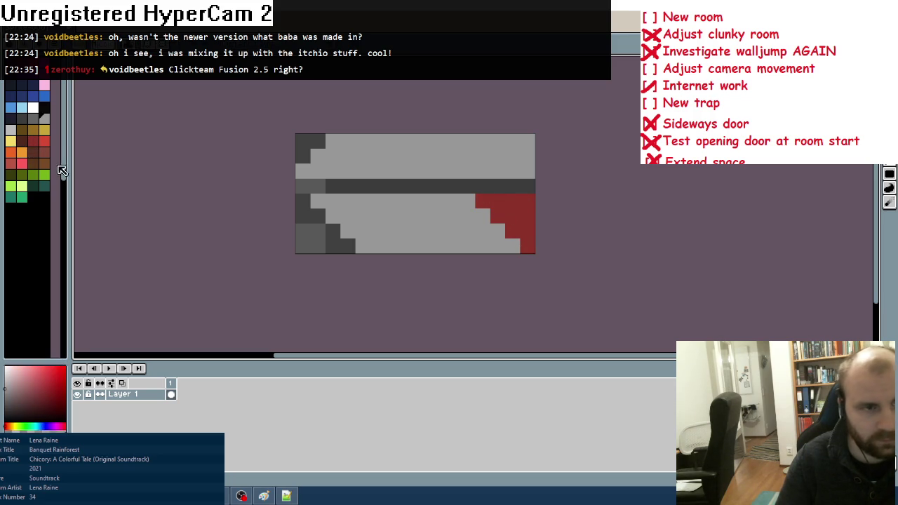
# Paint a medium grey stripe and a medium grey checker pattern along the bottom edge
pyautogui.click(40, 122)
pyautogui.moveTo(333, 216); pyautogui.dragTo(483, 216)
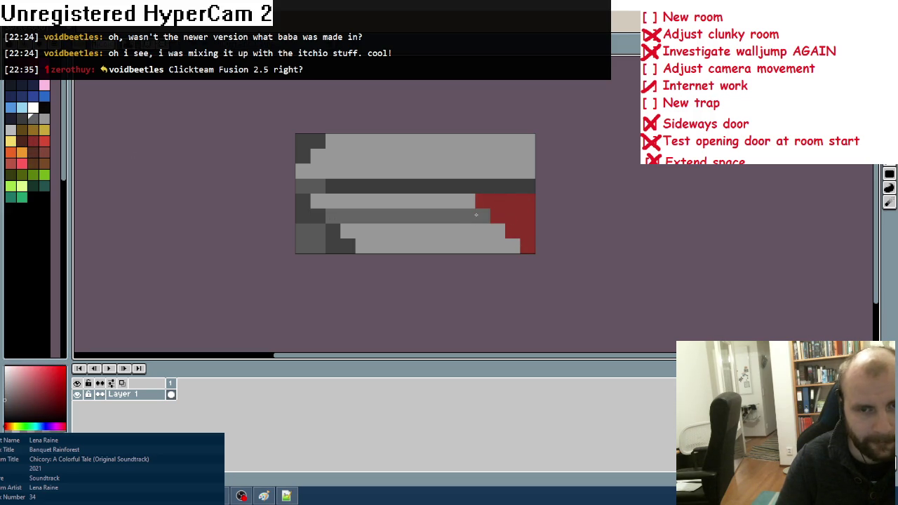
pyautogui.click(362, 230)
pyautogui.click(378, 247)
pyautogui.click(407, 231)
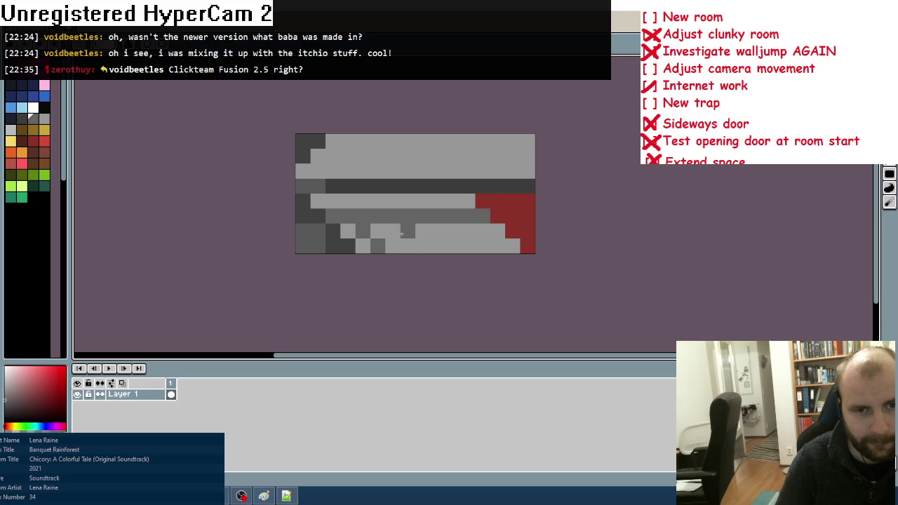
pyautogui.click(453, 230)
pyautogui.click(468, 246)
pyautogui.click(497, 231)
pyautogui.click(513, 246)
# Add another stripe near the top and a red diagonal at the top-right end
pyautogui.scroll(2, 539, 199)
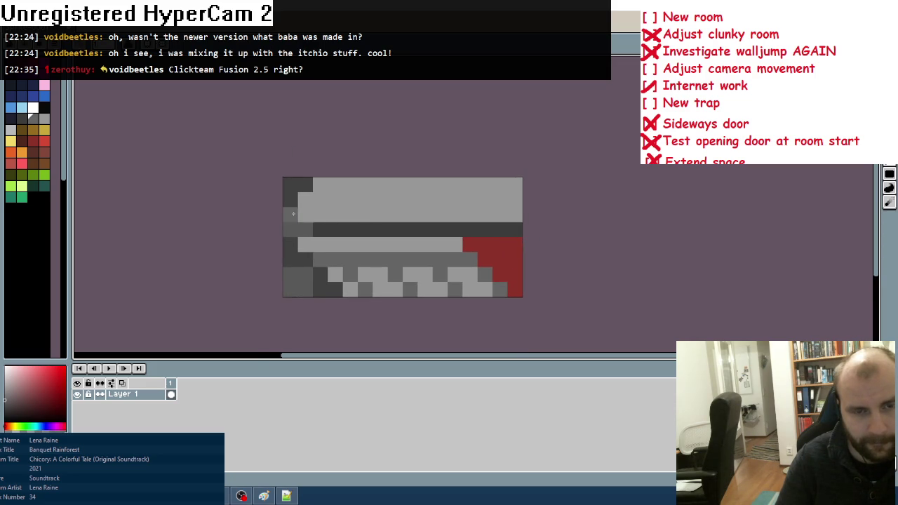
pyautogui.moveTo(311, 201)
pyautogui.mouseDown()
pyautogui.moveTo(499, 200)
pyautogui.moveTo(515, 215)
pyautogui.mouseUp()
pyautogui.scroll(-5, 516, 242)
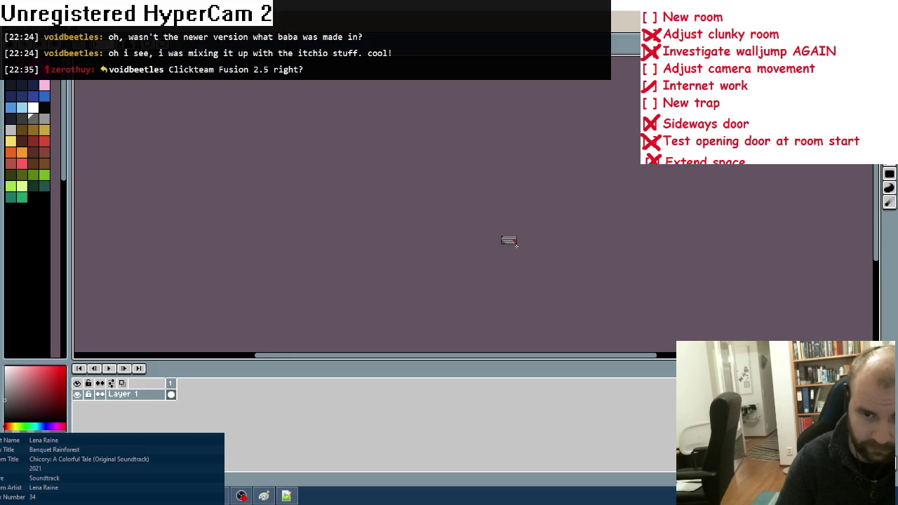
pyautogui.scroll(5, 517, 244)
pyautogui.moveTo(534, 134)
pyautogui.mouseDown()
pyautogui.moveTo(570, 173)
pyautogui.moveTo(558, 135)
pyautogui.moveTo(578, 161)
pyautogui.mouseUp()
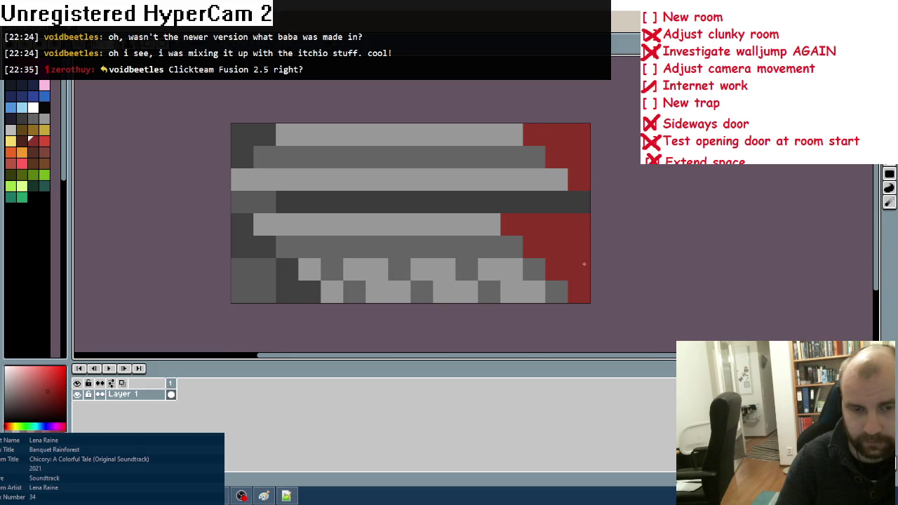
pyautogui.scroll(-4, 587, 262)
pyautogui.scroll(3, 576, 265)
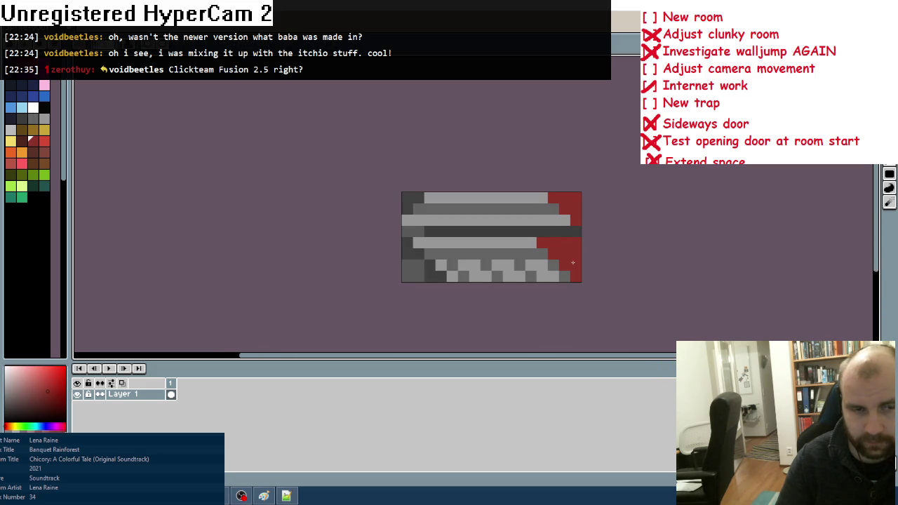
# Shade the red right end with lighter red highlight pixels
pyautogui.click(44, 140)
pyautogui.click(564, 253)
pyautogui.scroll(1, 562, 246)
pyautogui.click(565, 241)
pyautogui.click(580, 256)
pyautogui.click(565, 182)
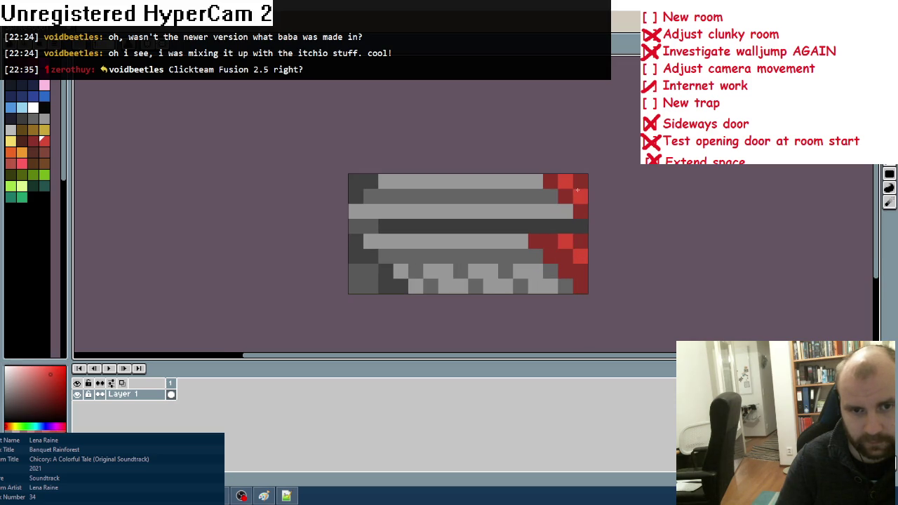
# Cover stray pixels near the red end with grey and add a lighter grey highlight streak
pyautogui.keyDown('alt'); pyautogui.click(551, 197); pyautogui.keyUp('alt')
pyautogui.click(565, 210)
pyautogui.click(536, 182)
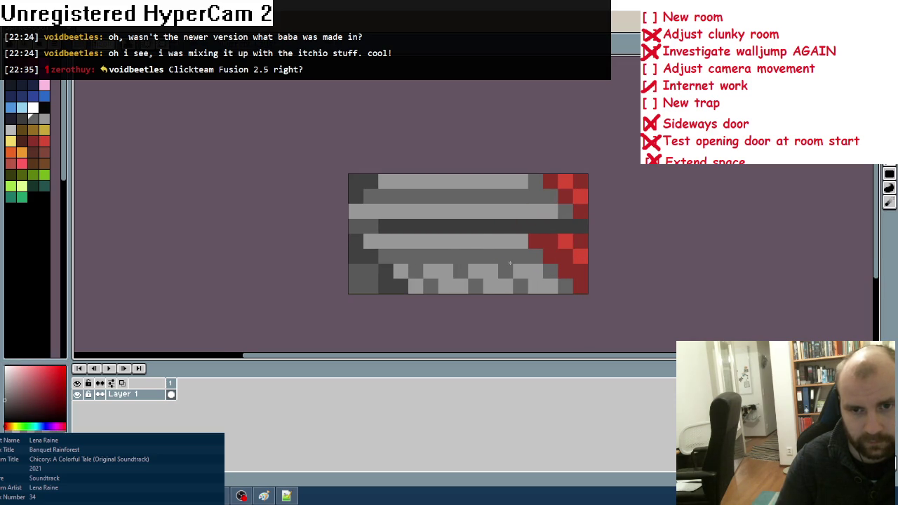
pyautogui.scroll(1, 421, 229)
pyautogui.keyDown('alt'); pyautogui.click(339, 207); pyautogui.keyUp('alt')
pyautogui.moveTo(338, 207); pyautogui.dragTo(410, 207)
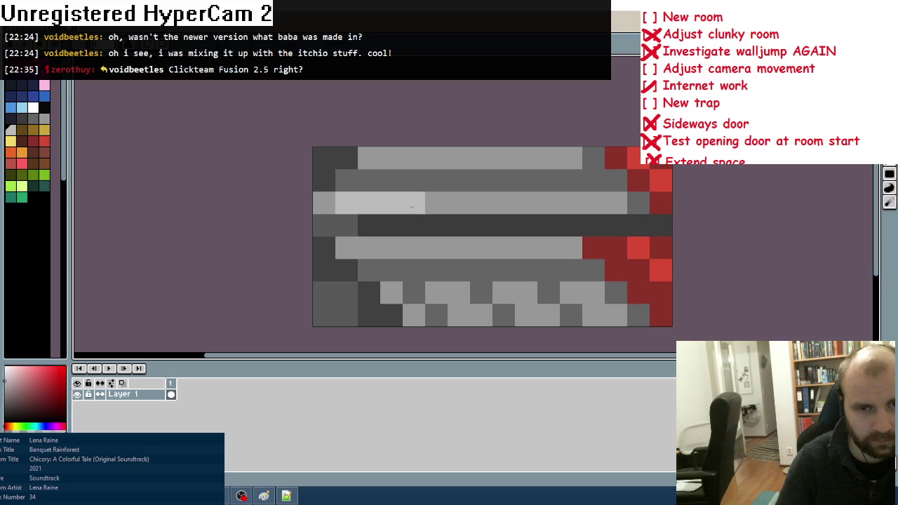